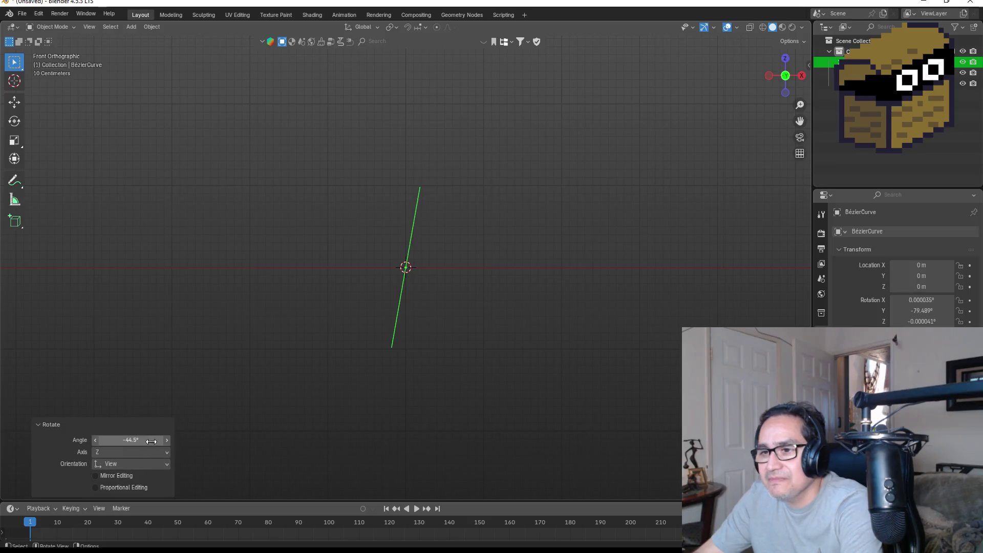
Enter a 90° rotation angle for the curve, then undo it.
key(BackSpace)
text(90)
key(Return)
key(ctrl+z)
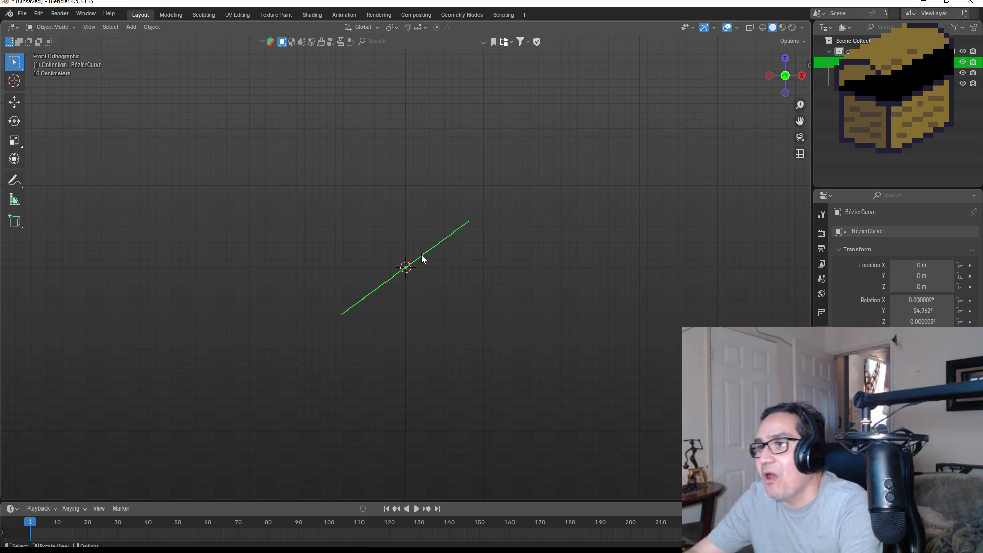
Rotate the Bézier curve and set its Angle to exactly 90° so it stands upright.
key(r)
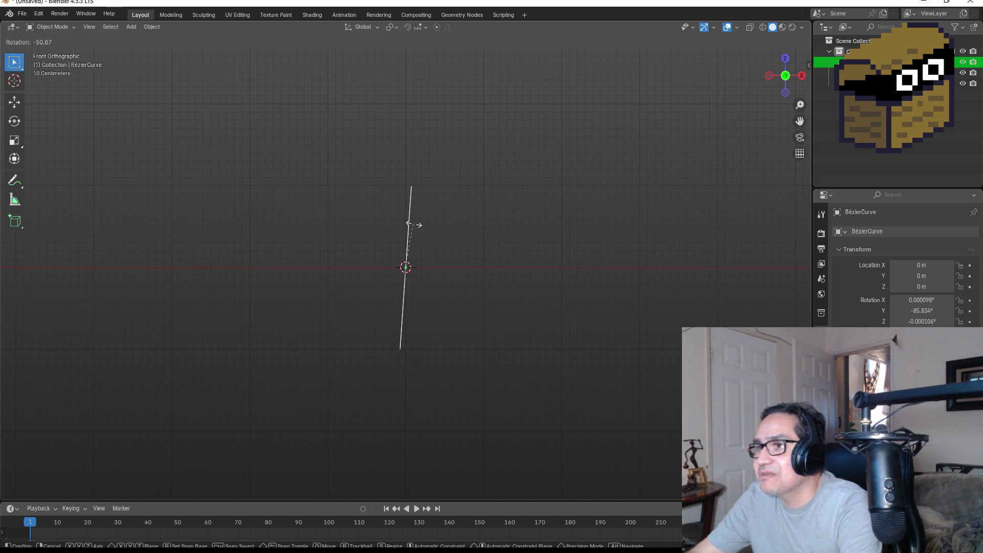
click(425, 231)
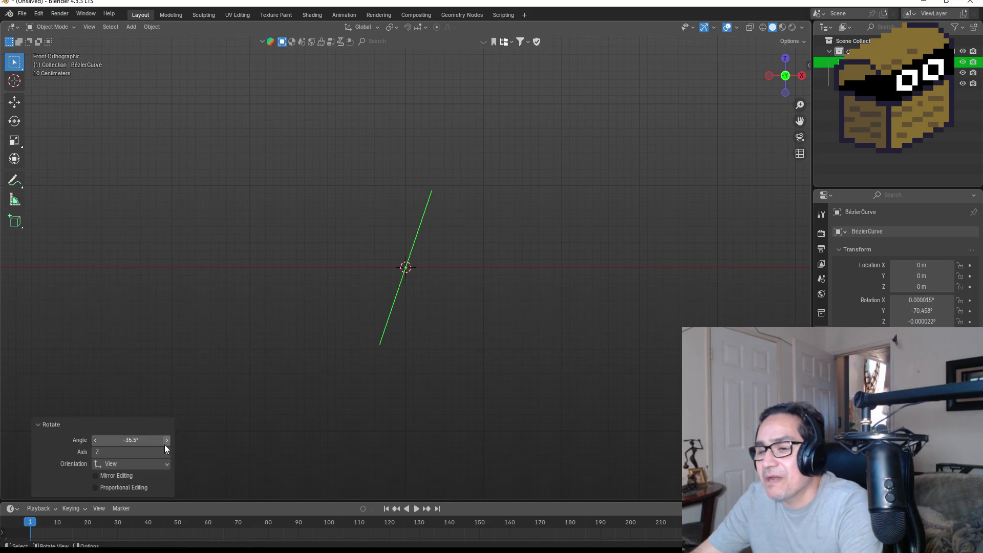
key(ctrl+z)
key(ctrl+z)
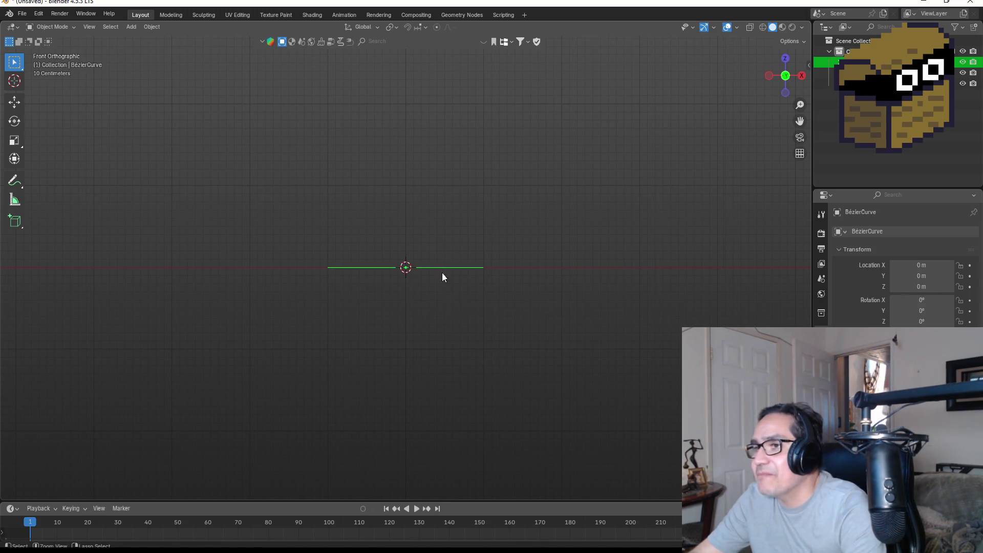
key(r)
click(429, 214)
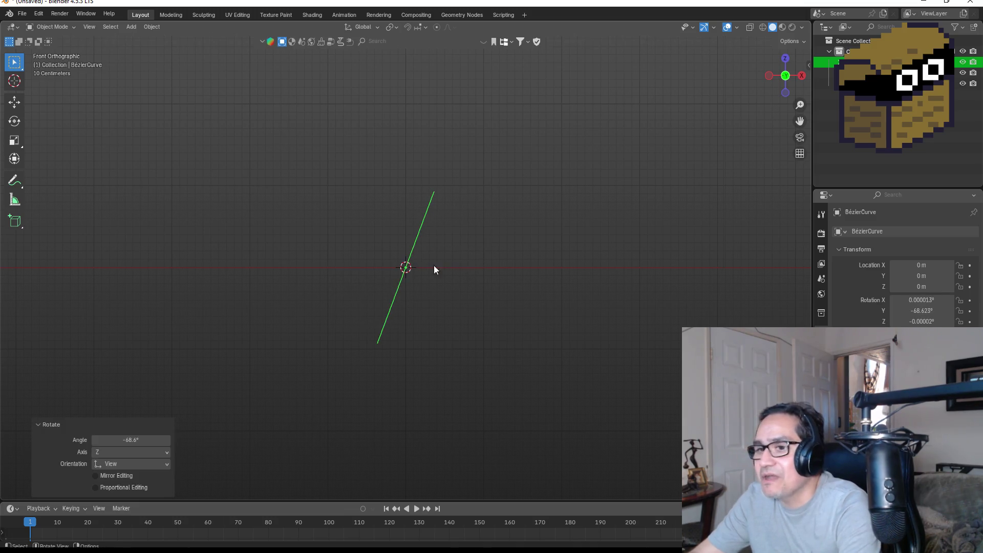
click(148, 440)
key(BackSpace)
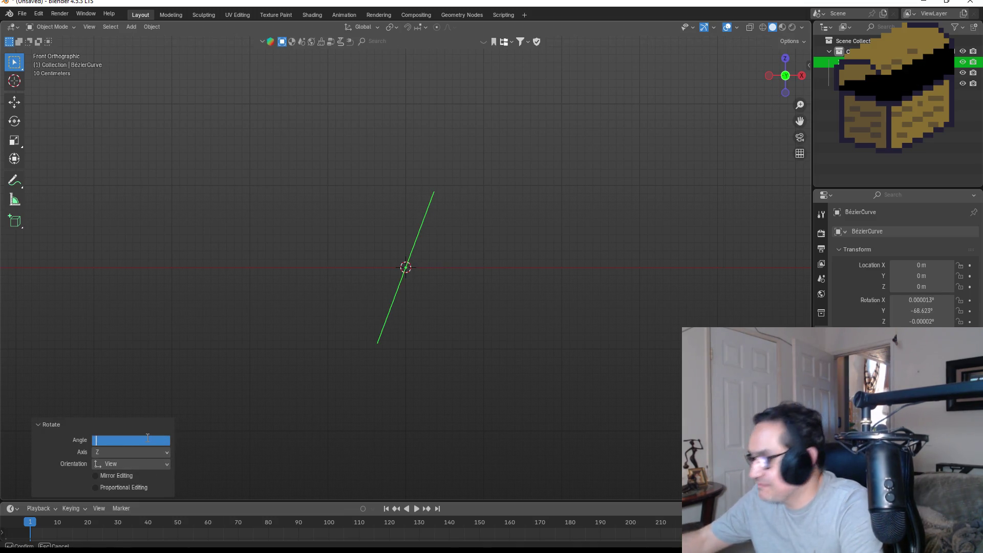
text(90)
key(Return)
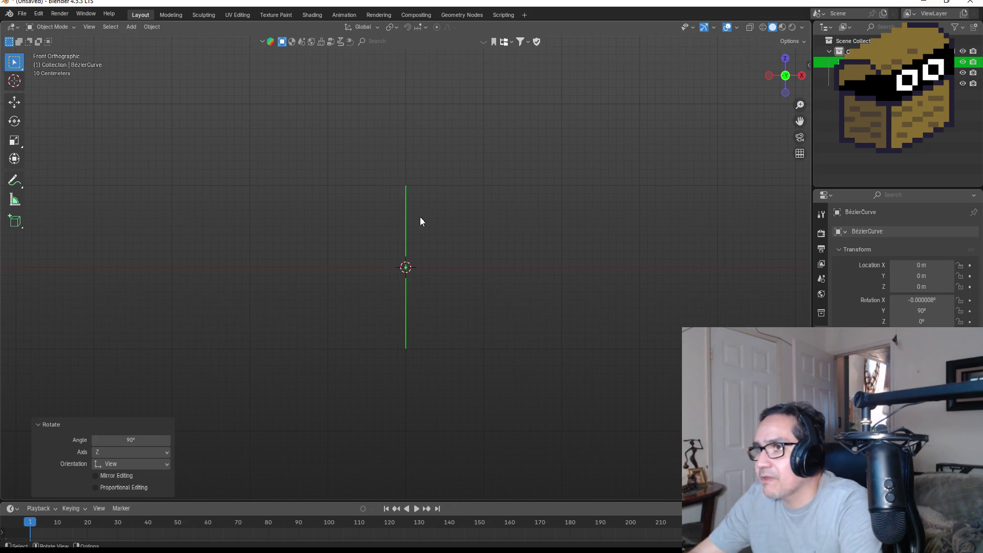
Reselect the upright Bézier curve and enter Edit Mode.
click(432, 244)
click(407, 235)
key(Tab)
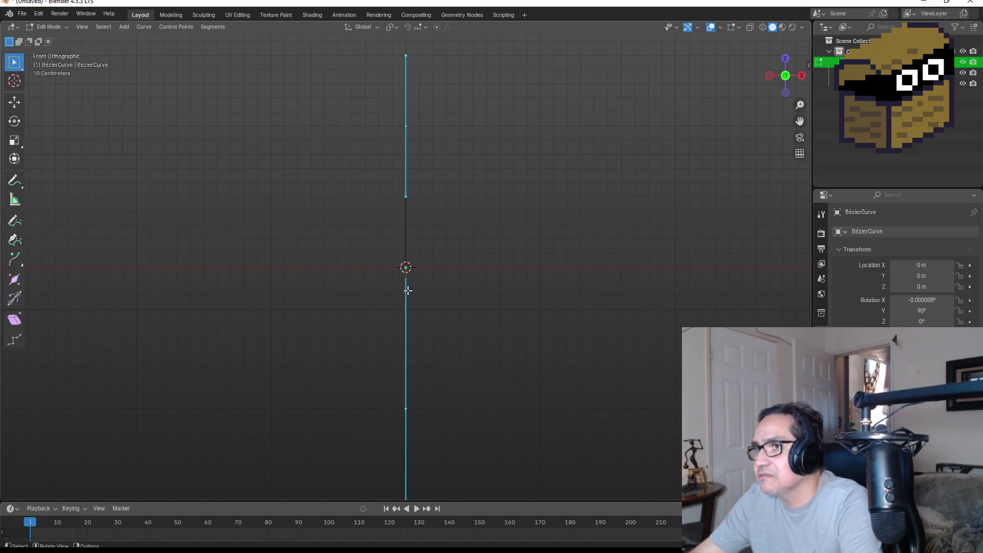
Rotate the top control point's handles to begin bowing the curve.
key(r)
key(Escape)
drag(352, 183, 430, 211)
key(r)
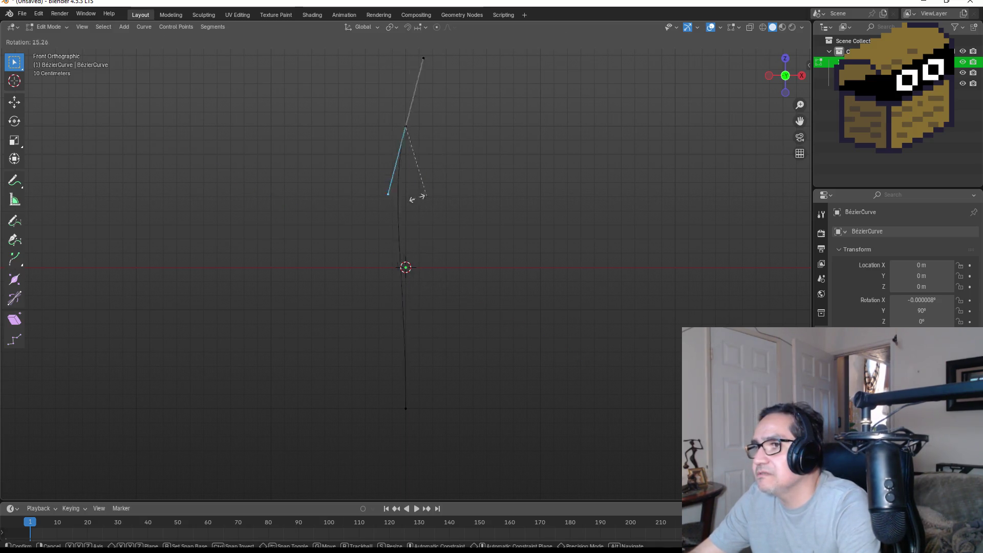
click(357, 202)
Rotate the bottom control point's handle so the curve arcs to one side.
drag(355, 303, 462, 426)
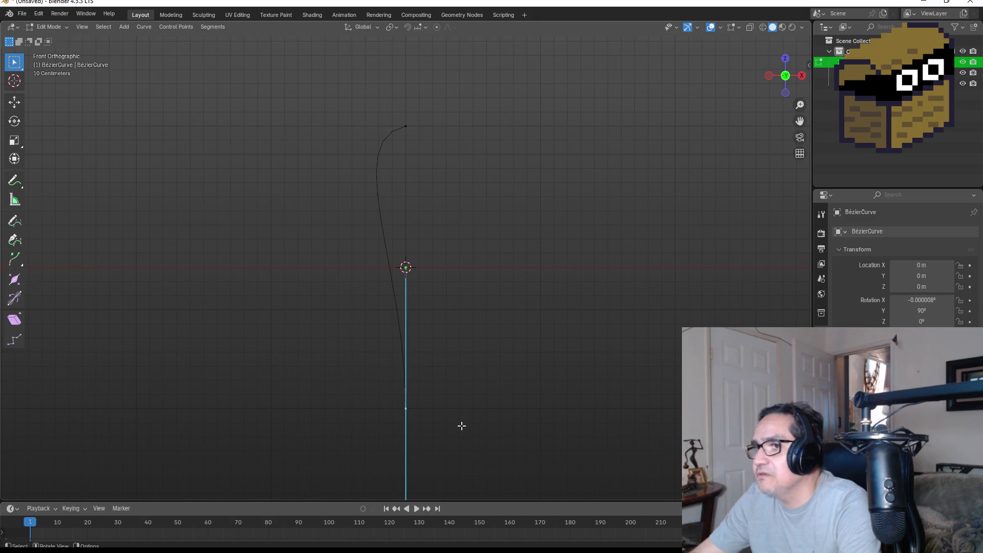
key(r)
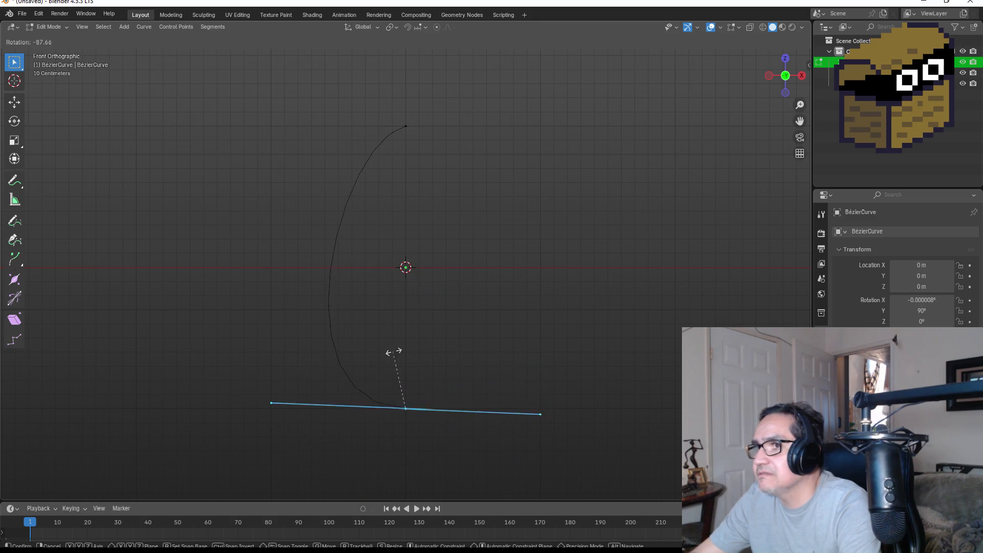
click(410, 355)
click(507, 263)
scroll(509, 271, down, 3)
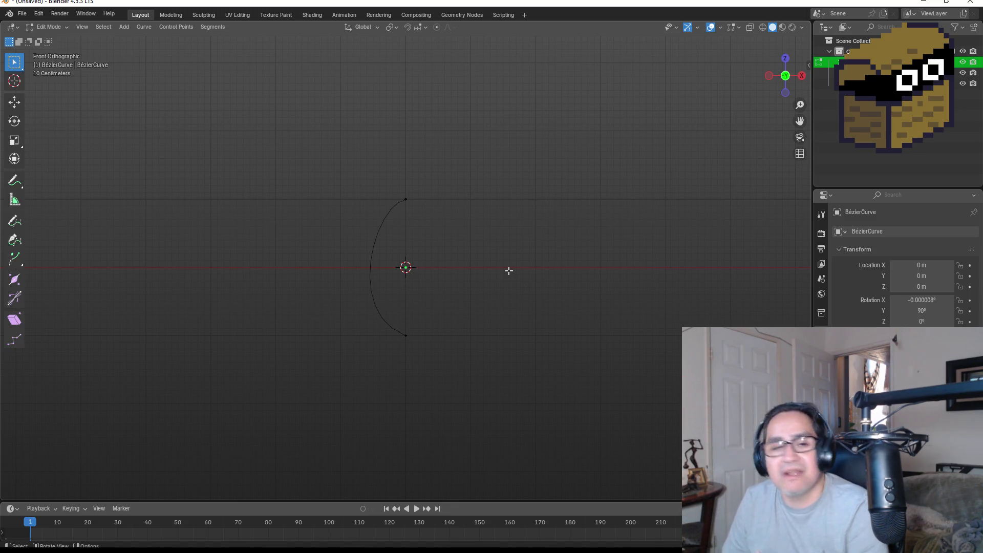
Return to front orthographic view and show the curve's Modifier tab with Add Modifier open.
scroll(471, 286, up, 1)
mouse_move(488, 279)
mouse_down()
mouse_move(518, 223)
mouse_move(595, 232)
mouse_up()
key(KP_1)
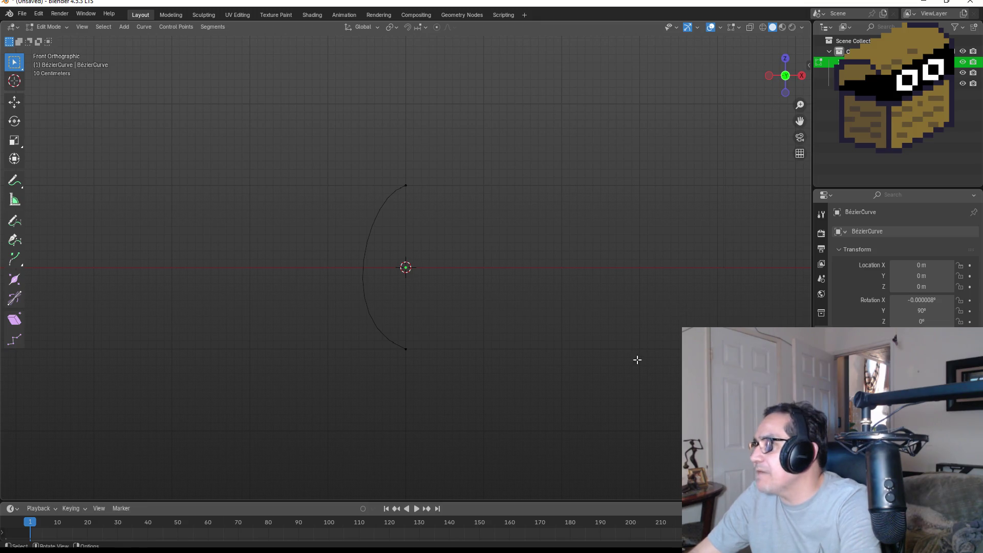
click(821, 343)
click(900, 233)
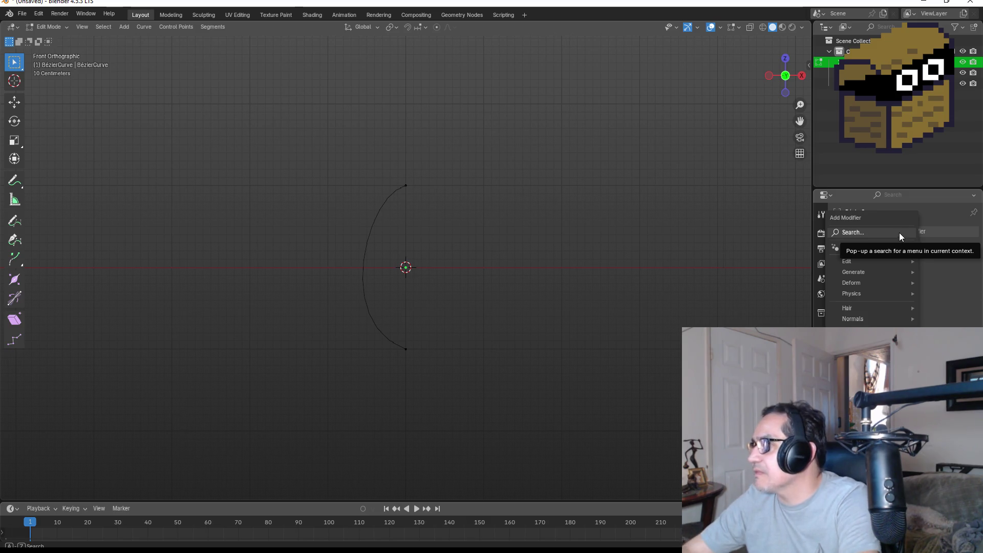
click(22, 13)
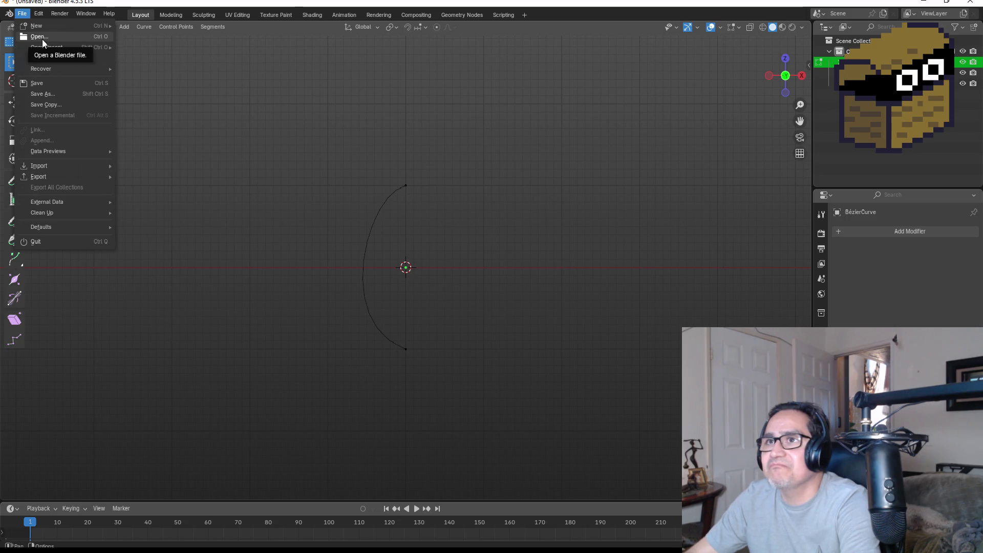
click(972, 3)
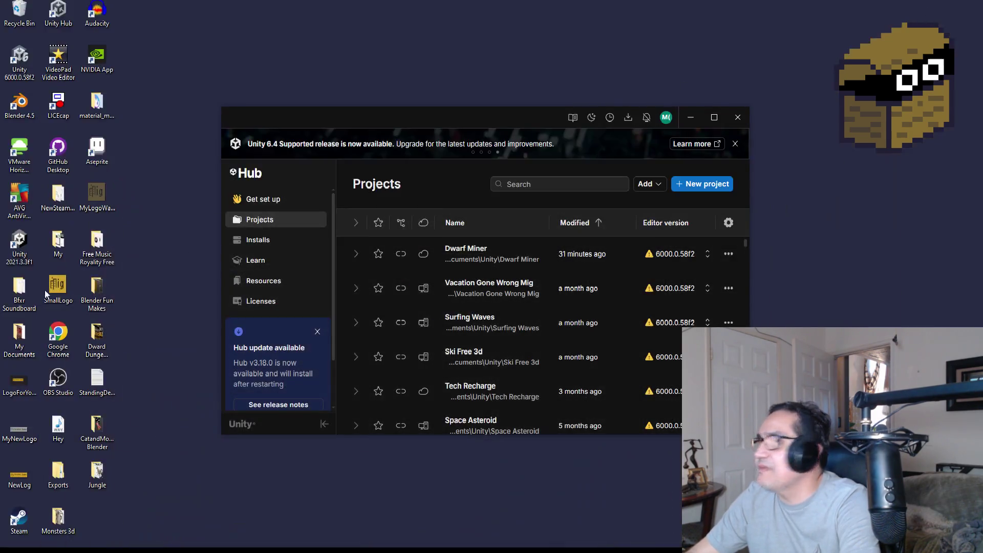
double_click(32, 107)
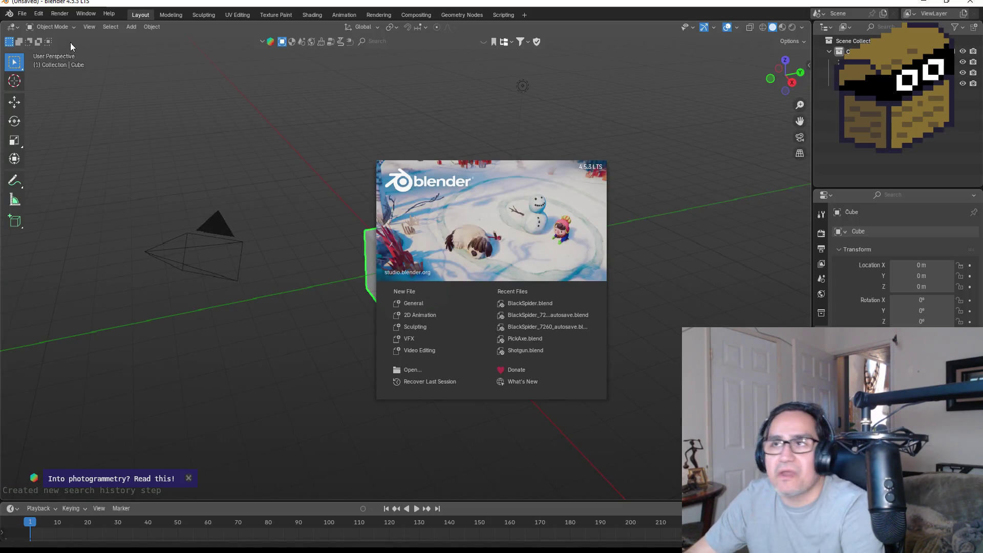
click(10, 12)
click(22, 14)
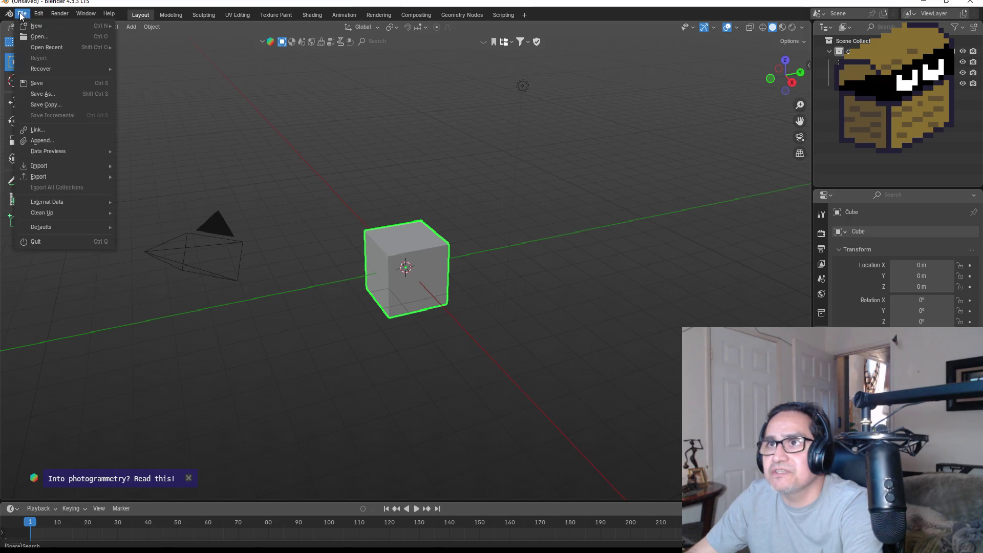
click(39, 37)
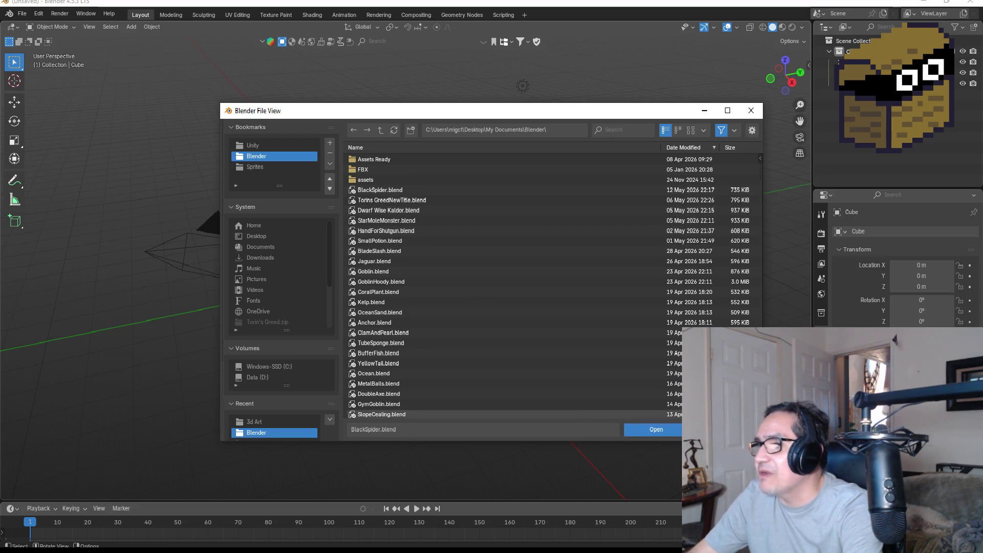
key(Escape)
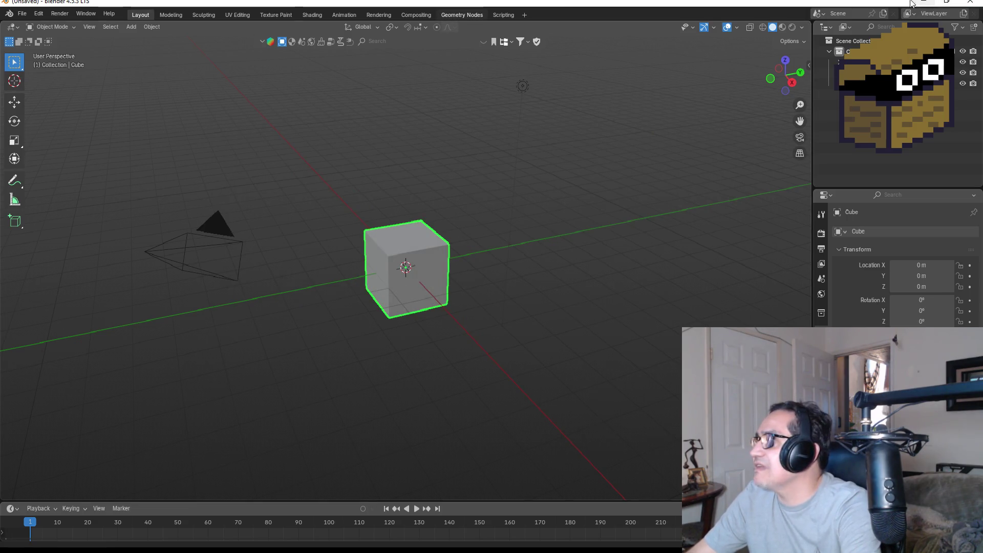
click(923, 3)
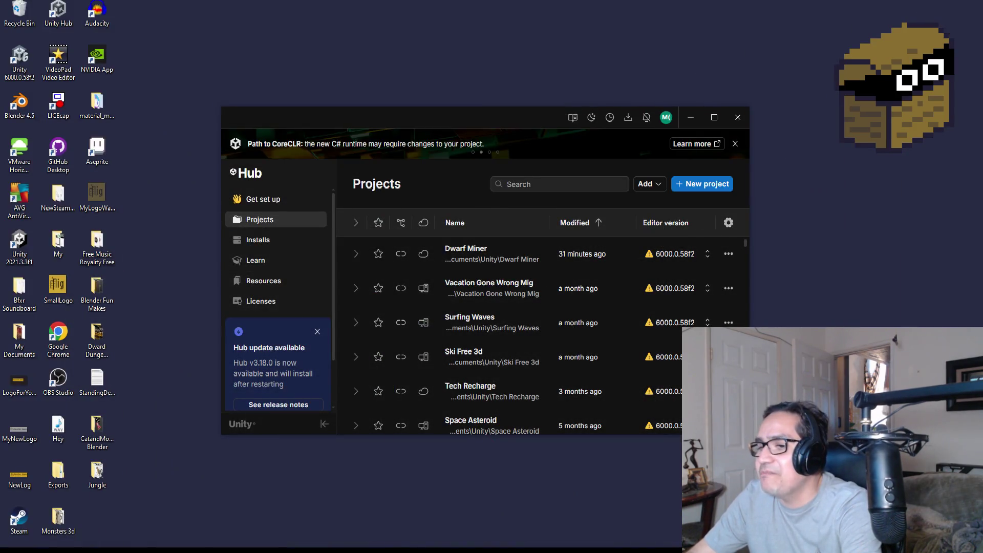
mouse_move(315, 550)
click(257, 514)
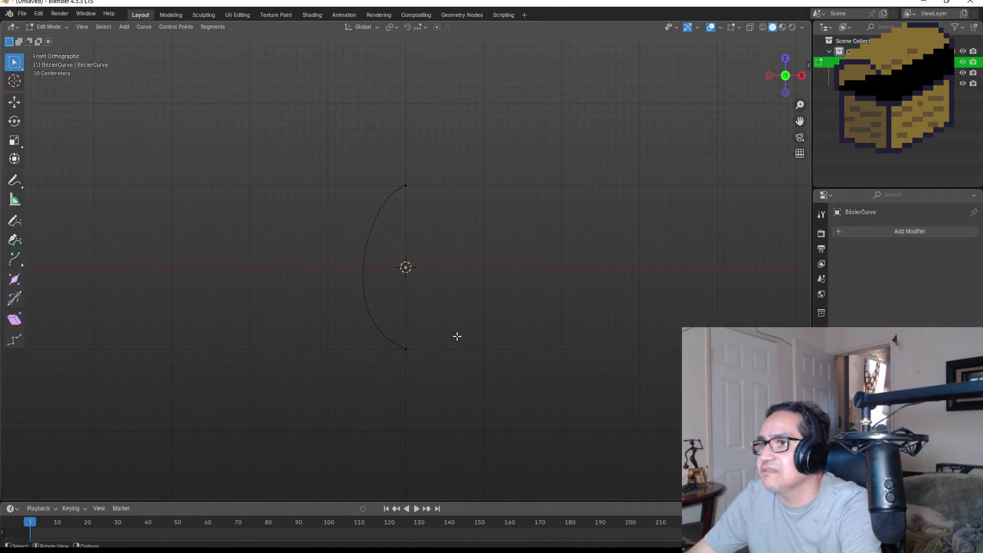
click(902, 233)
text(c)
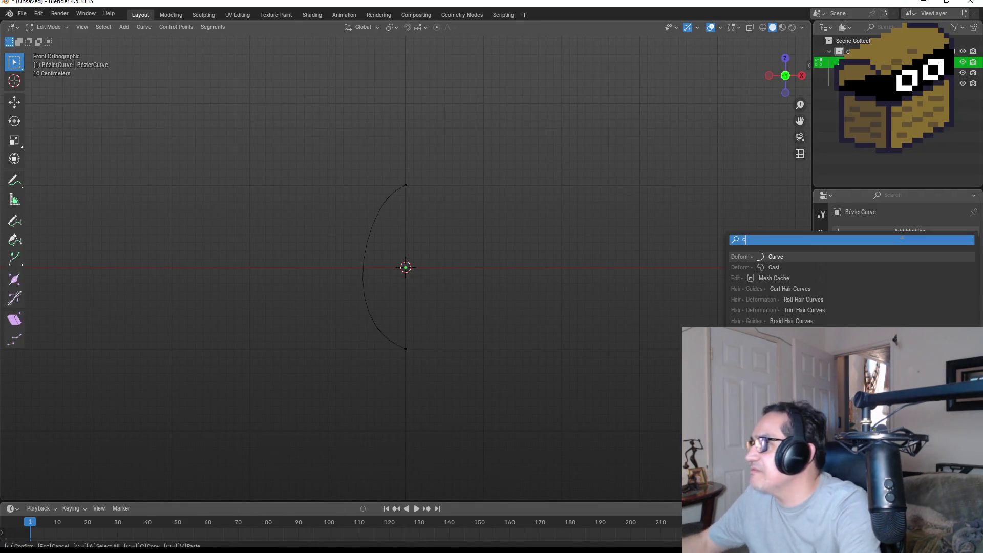
text(or)
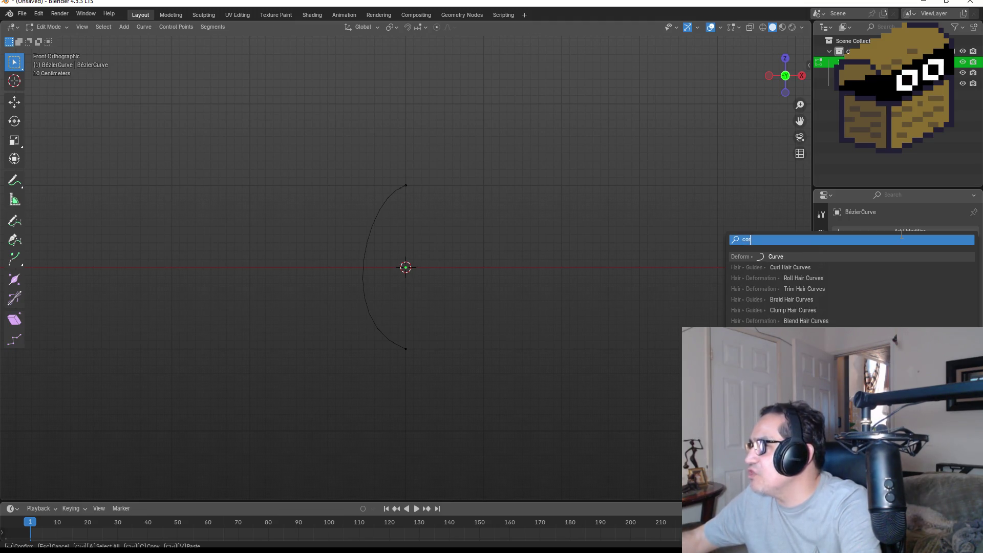
key(BackSpace)
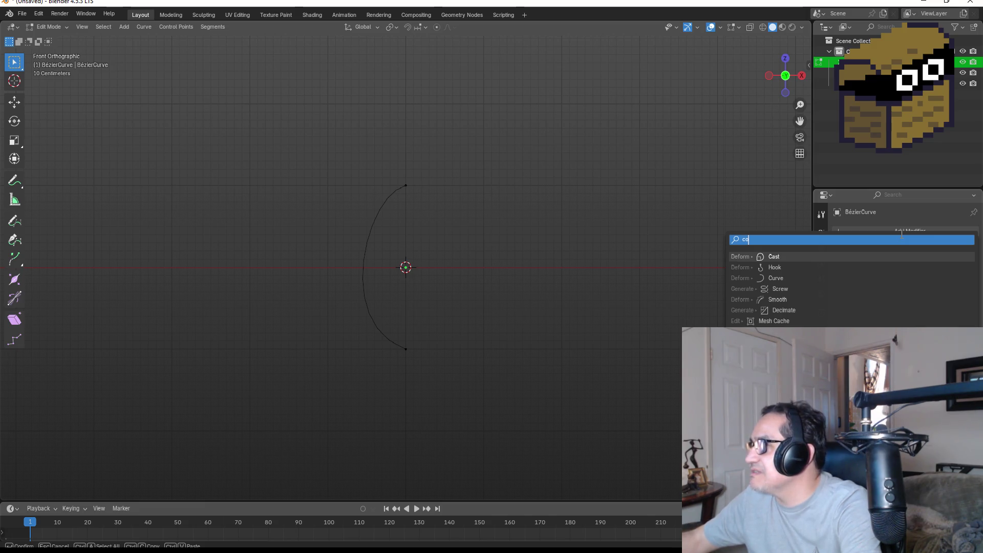
key(BackSpace)
key(BackSpace)
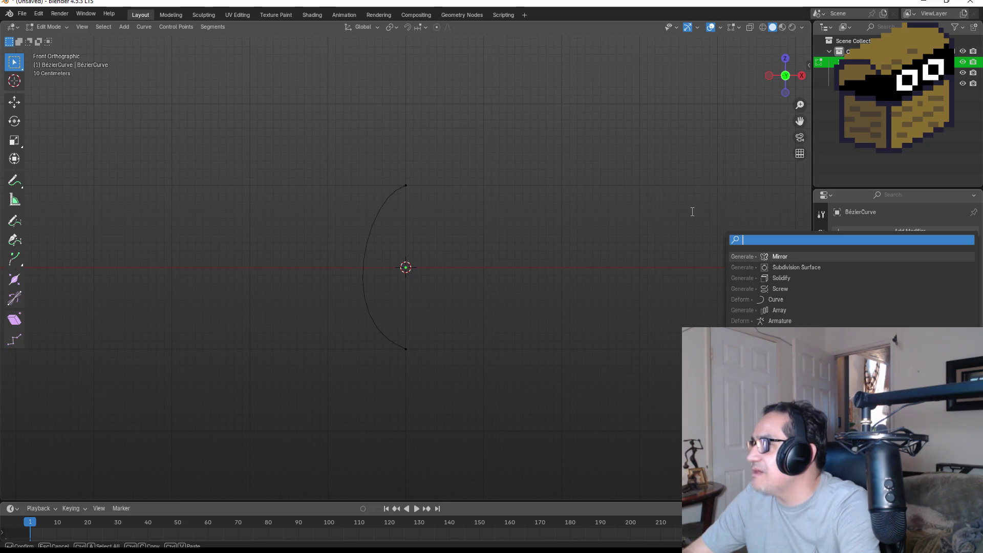
key(Escape)
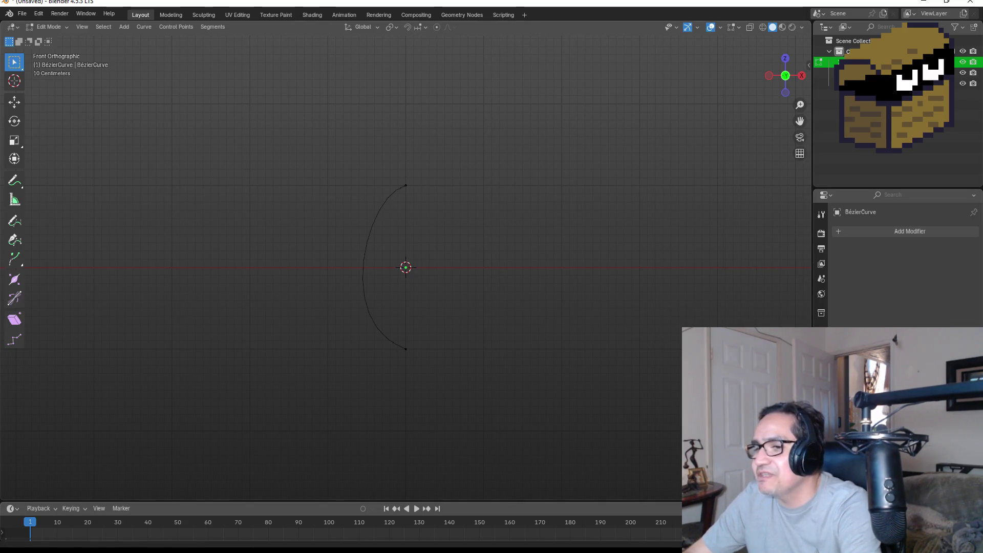
click(373, 528)
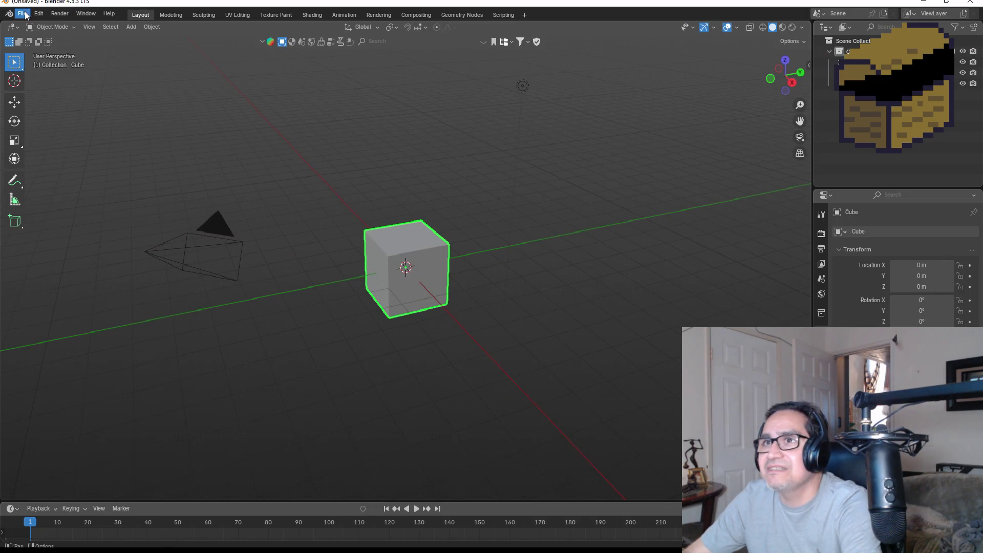
Open SmallPotion.blend from the file browser.
click(24, 14)
click(55, 38)
click(389, 210)
click(390, 220)
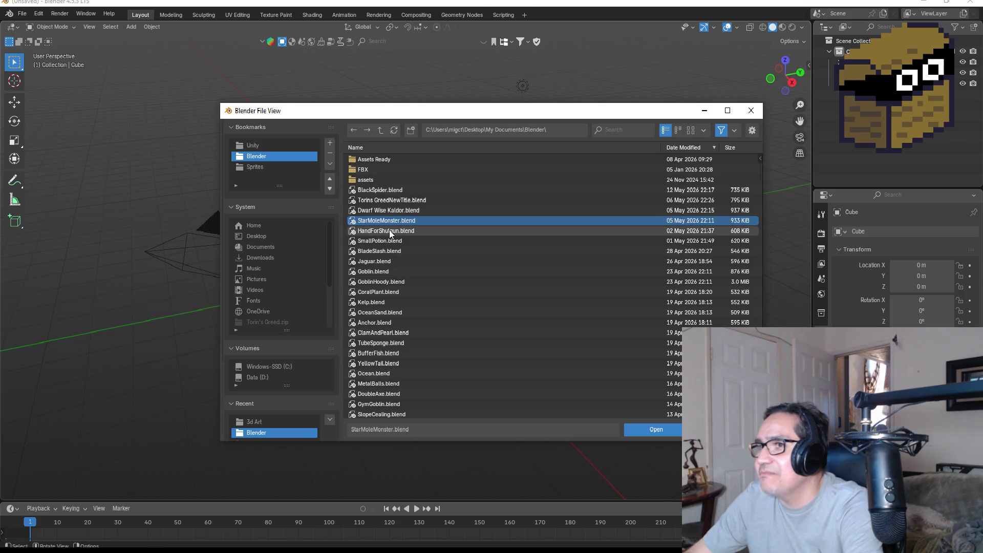
double_click(394, 241)
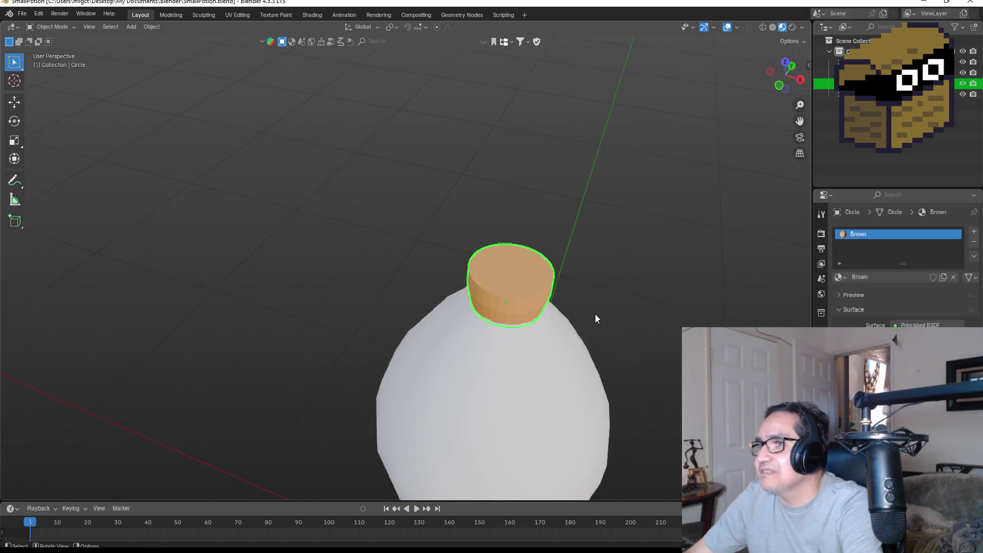
Select the potion bottle's body and inspect its modifiers.
drag(625, 305, 678, 217)
key(Tab)
key(Tab)
click(579, 338)
scroll(637, 335, down, 5)
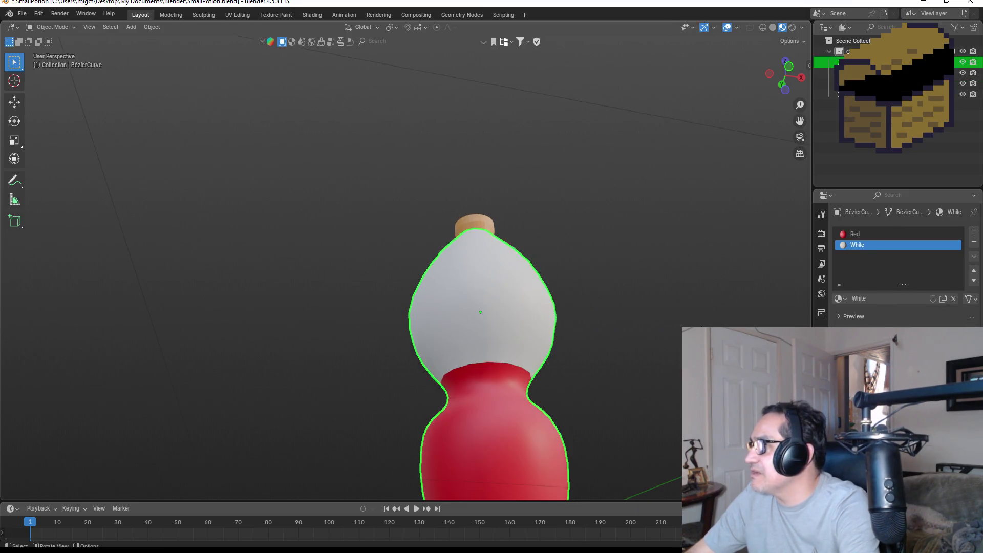
click(821, 214)
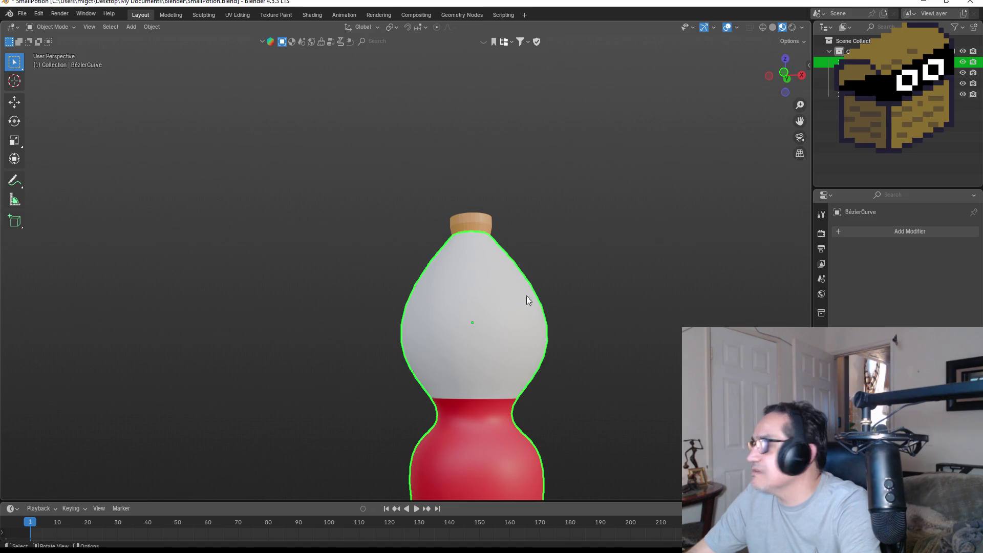
scroll(390, 288, down, 4)
View the body mesh in Edit Mode from the front, then return to Object Mode.
key(Tab)
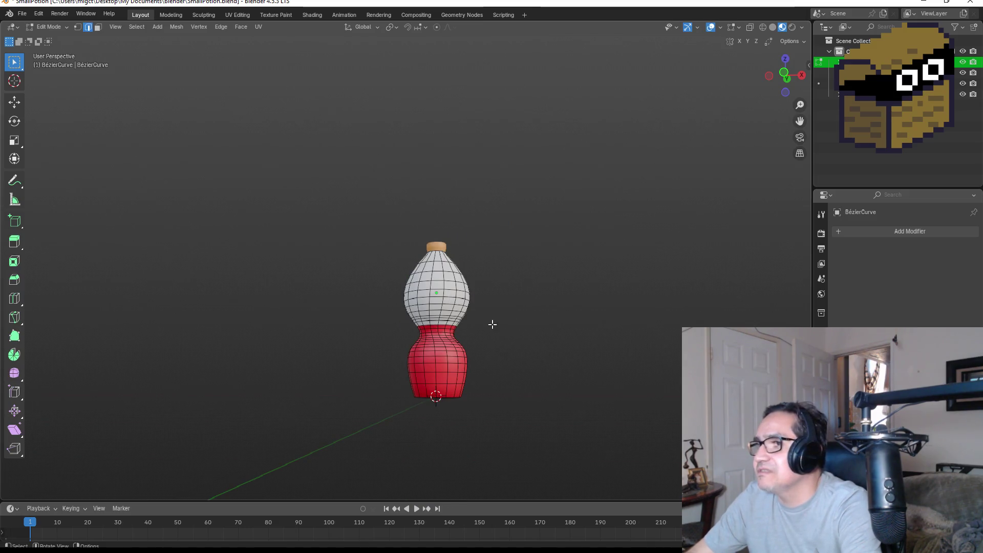
key(alt)
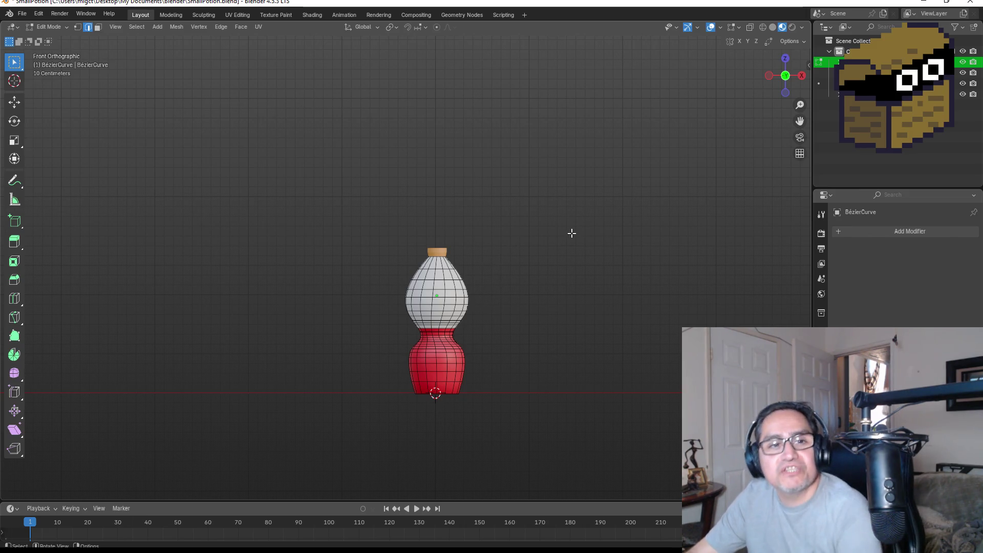
key(Tab)
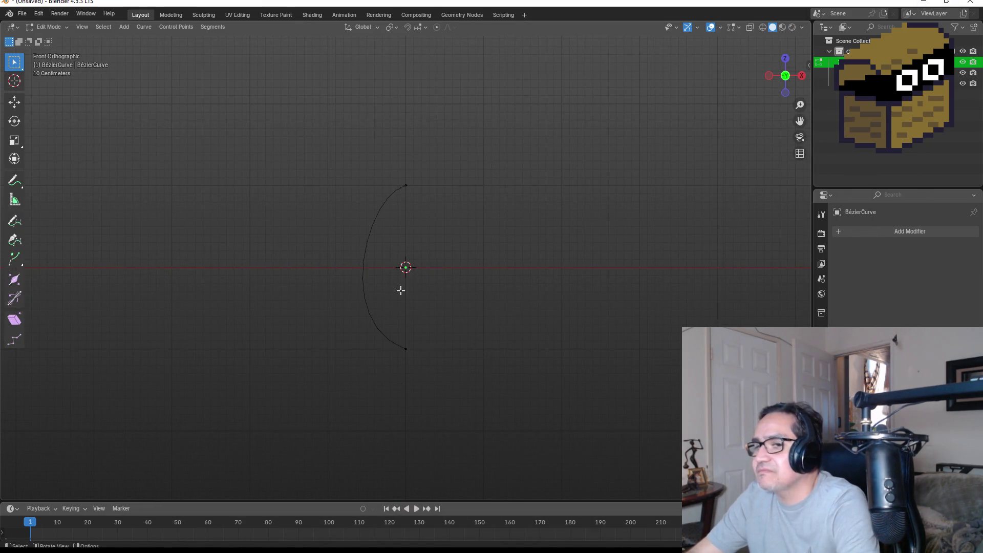
key(Tab)
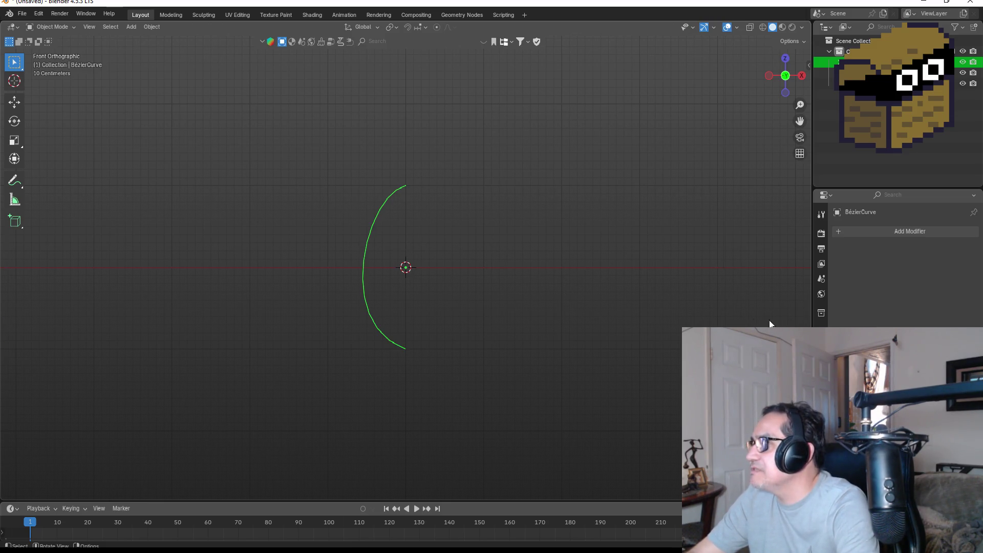
Add a Screw modifier (search 'sc') to revolve the arc, then return to front view.
click(880, 233)
text(sc)
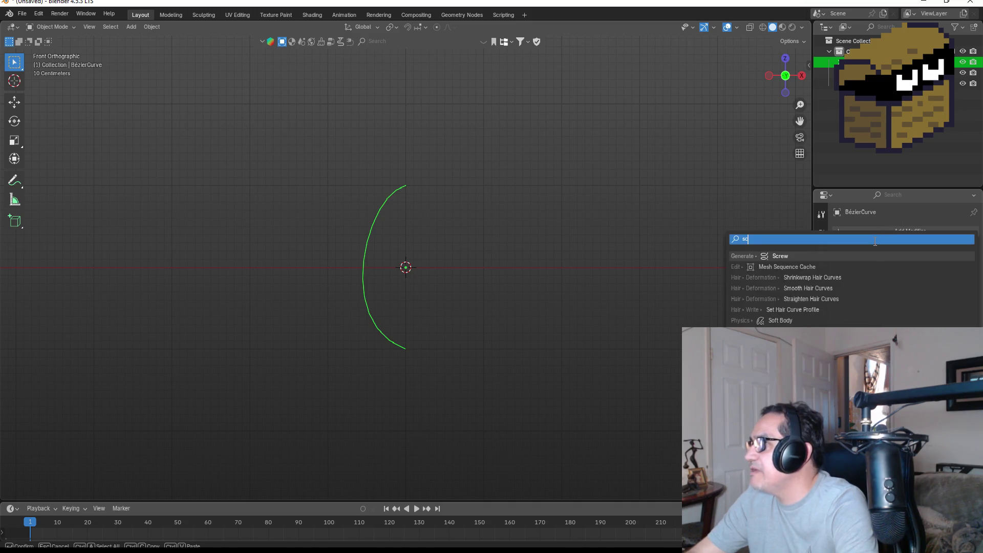
click(795, 254)
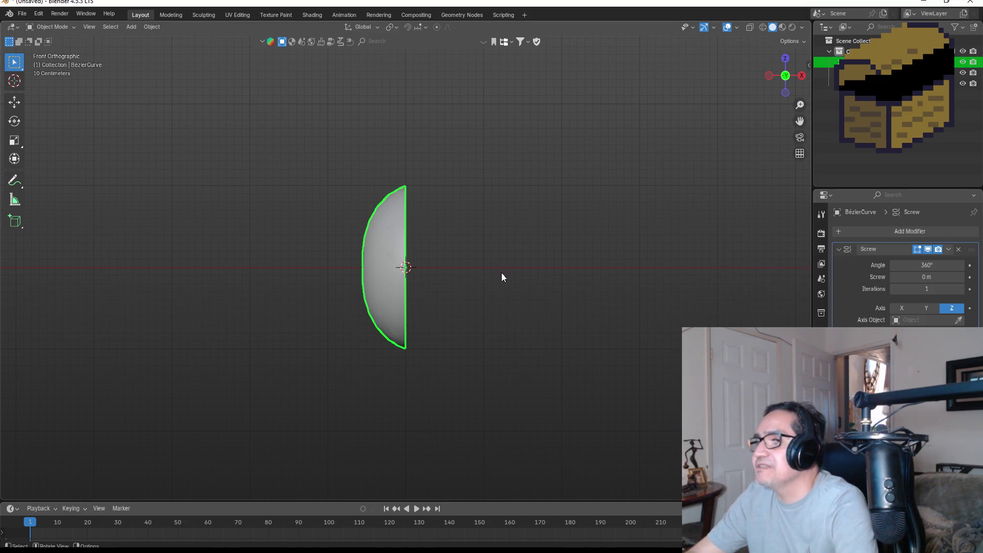
drag(493, 271, 444, 266)
key(KP_1)
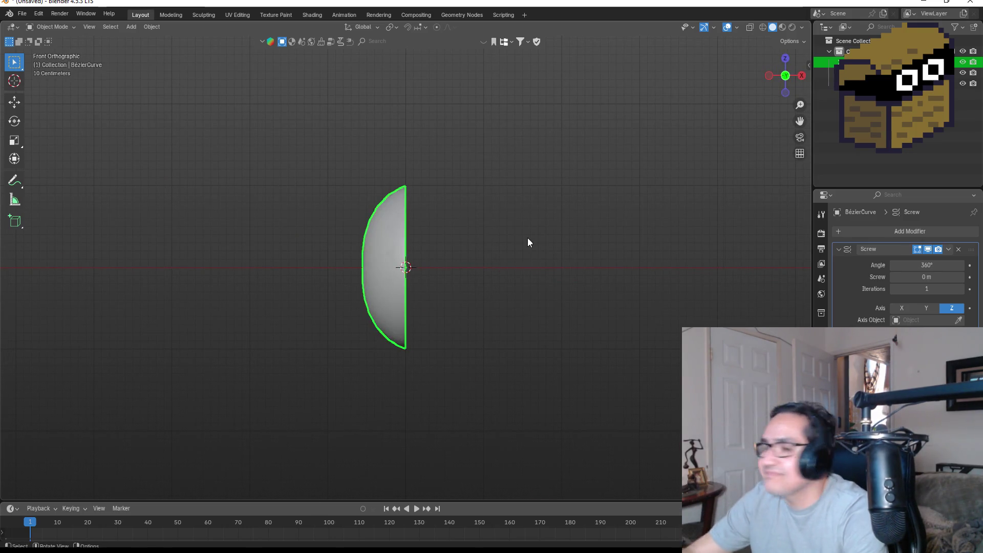
scroll(525, 268, up, 1)
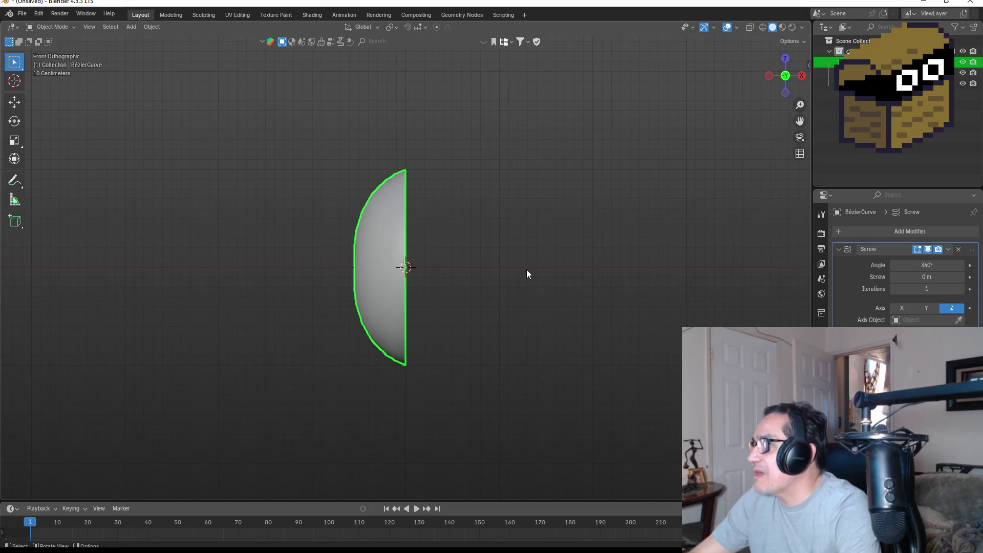
Add a Mirror modifier after the Screw, then review the half-dome from top and front.
click(900, 233)
text(m)
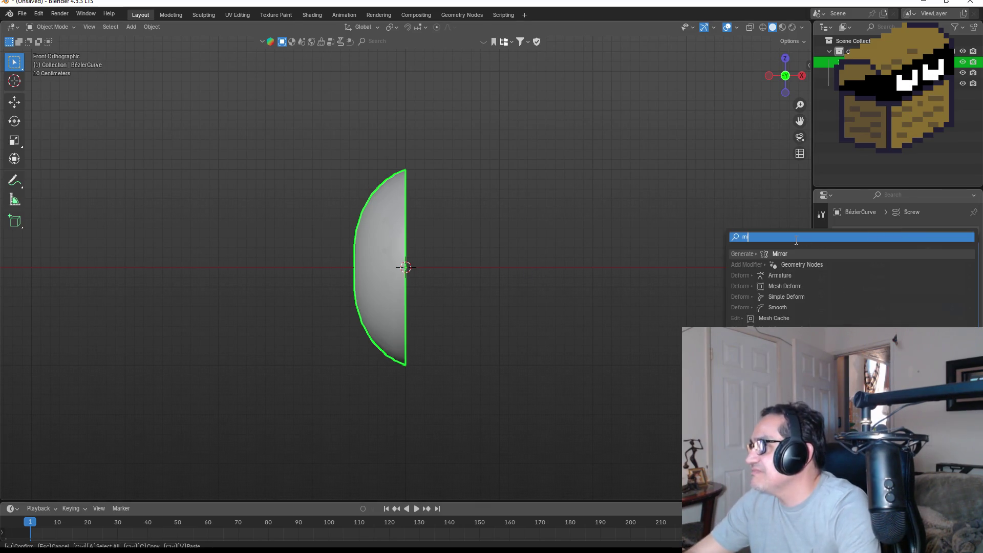
key(Return)
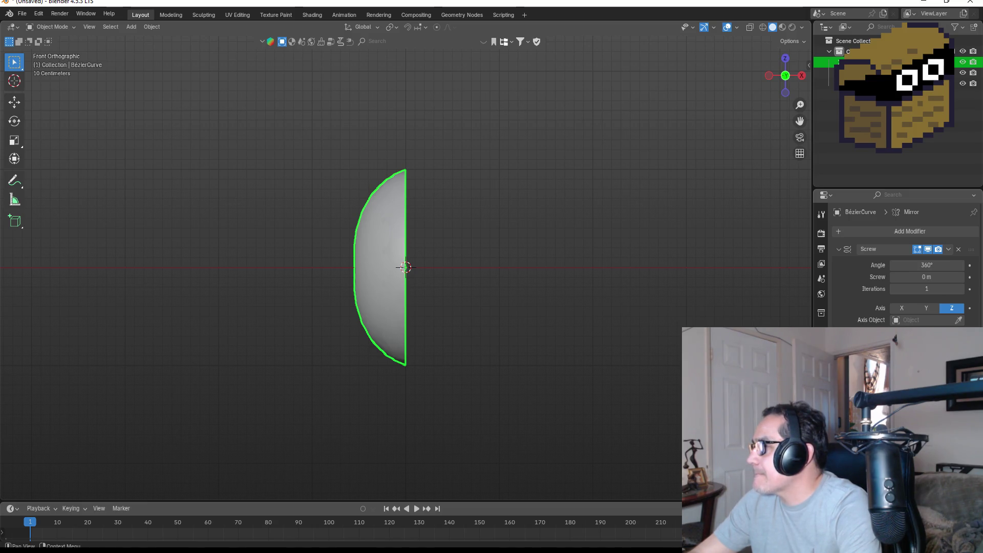
click(850, 266)
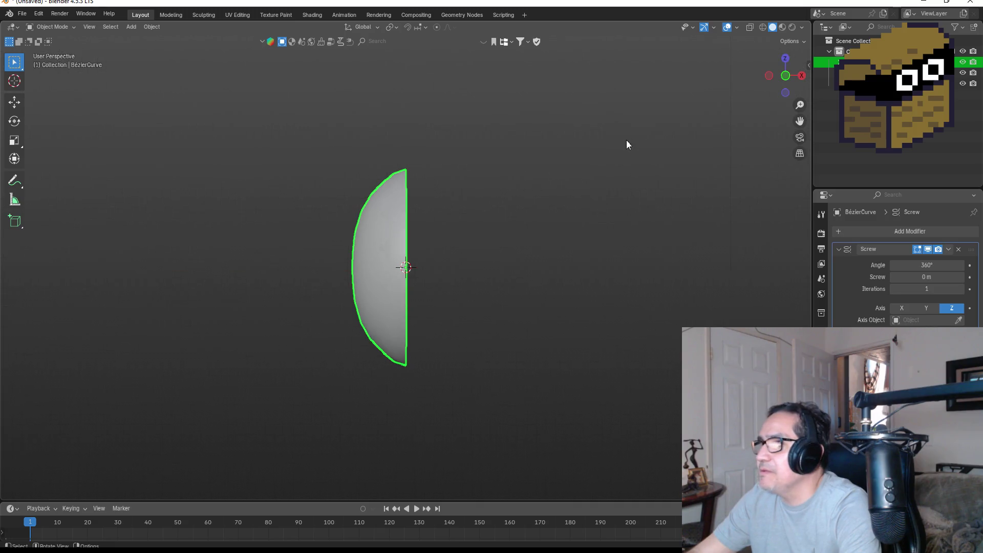
click(787, 60)
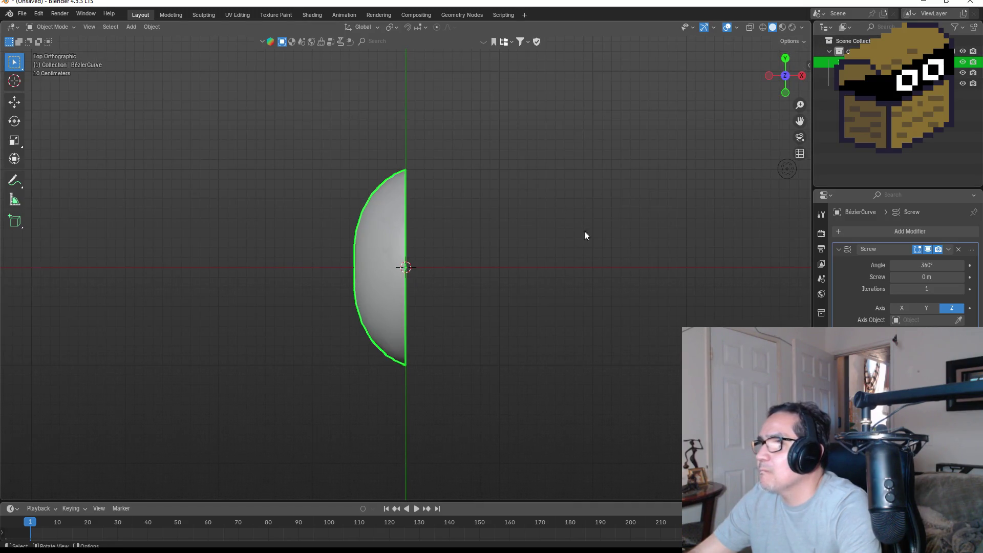
key(KP_1)
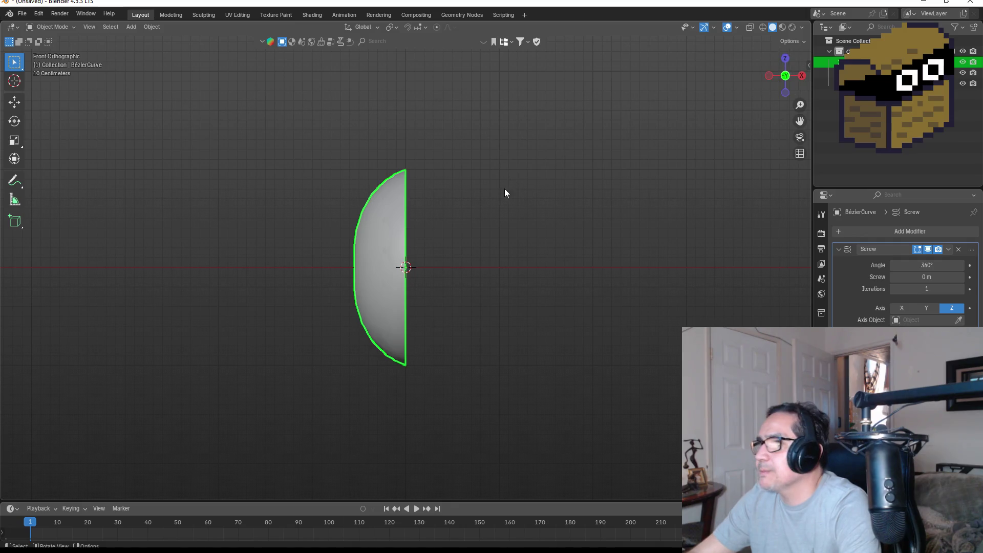
key(r)
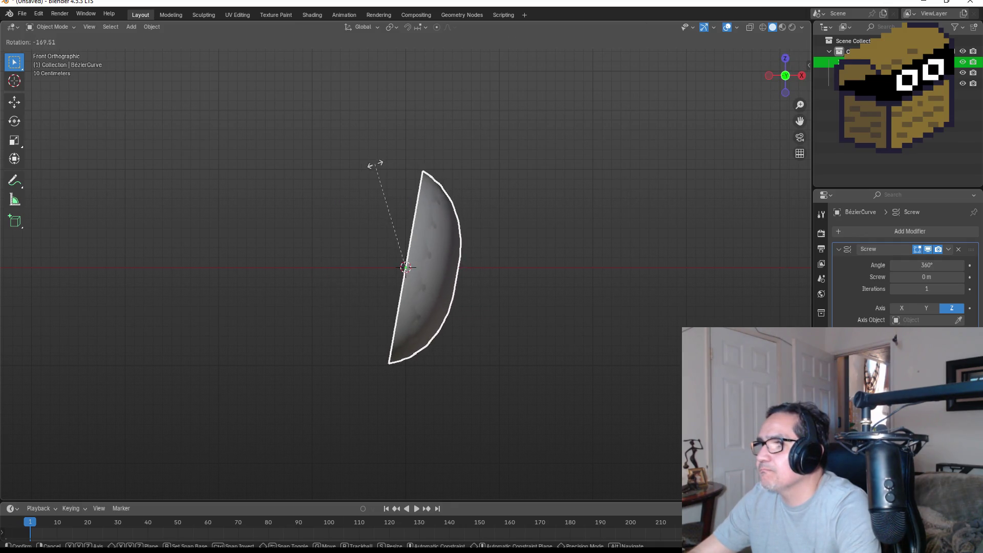
click(428, 202)
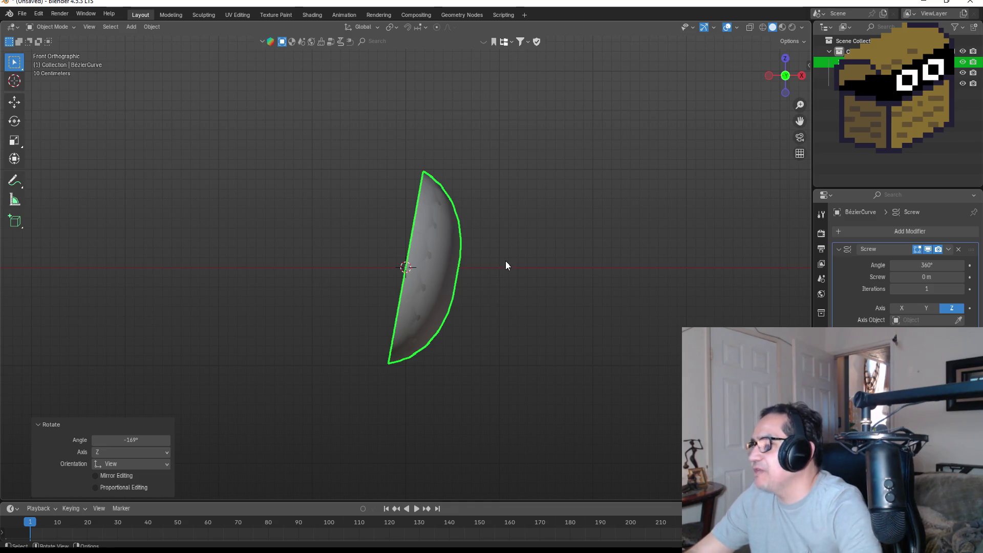
click(153, 439)
text(1)
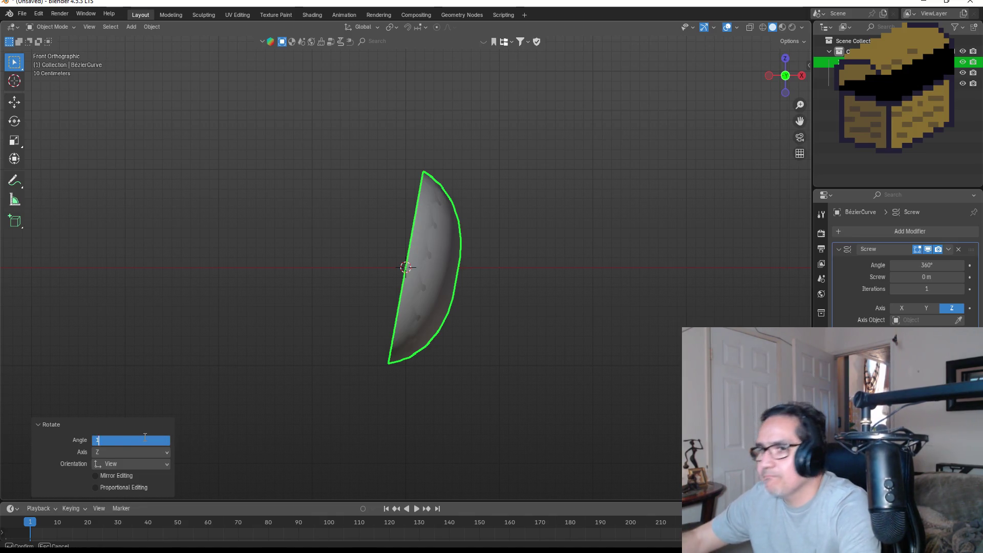
text(80)
key(Return)
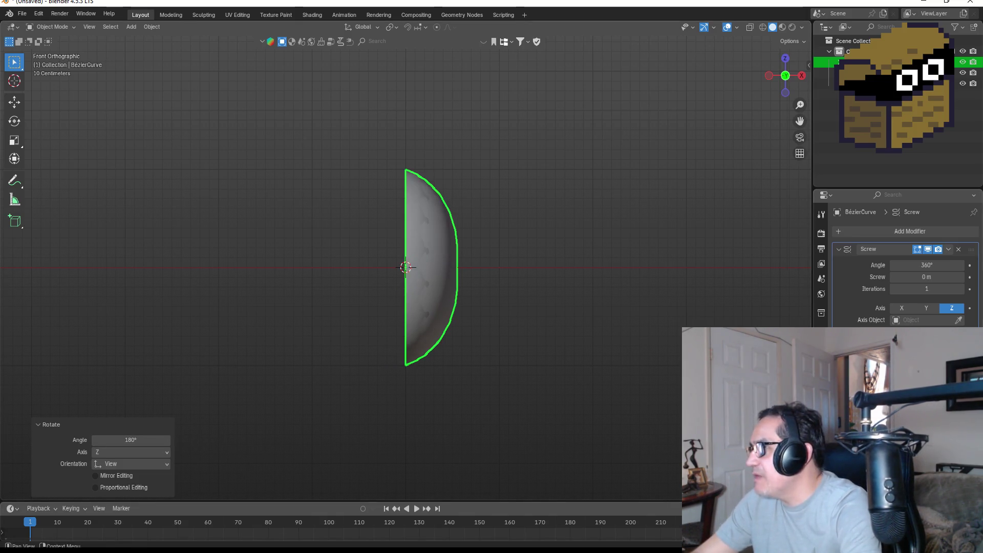
click(144, 441)
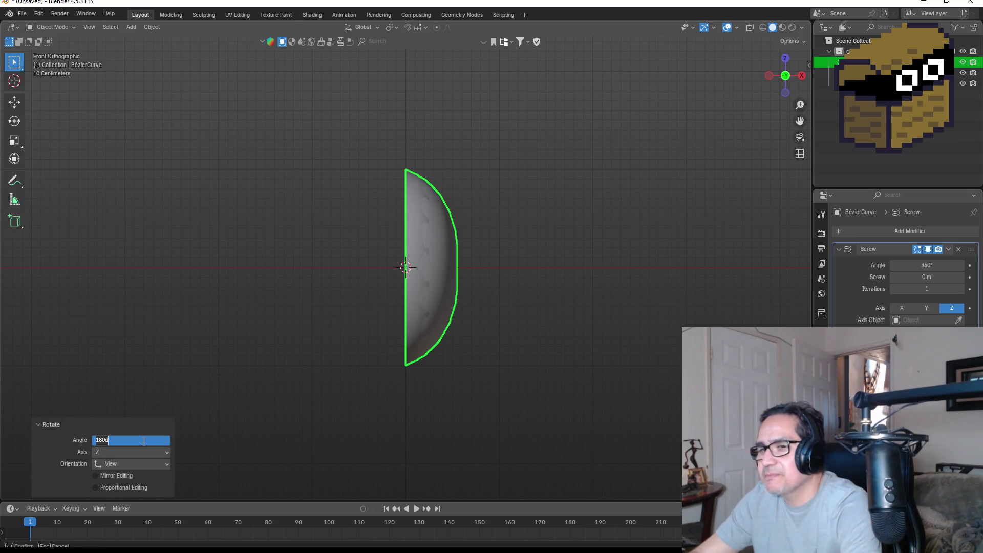
key(BackSpace)
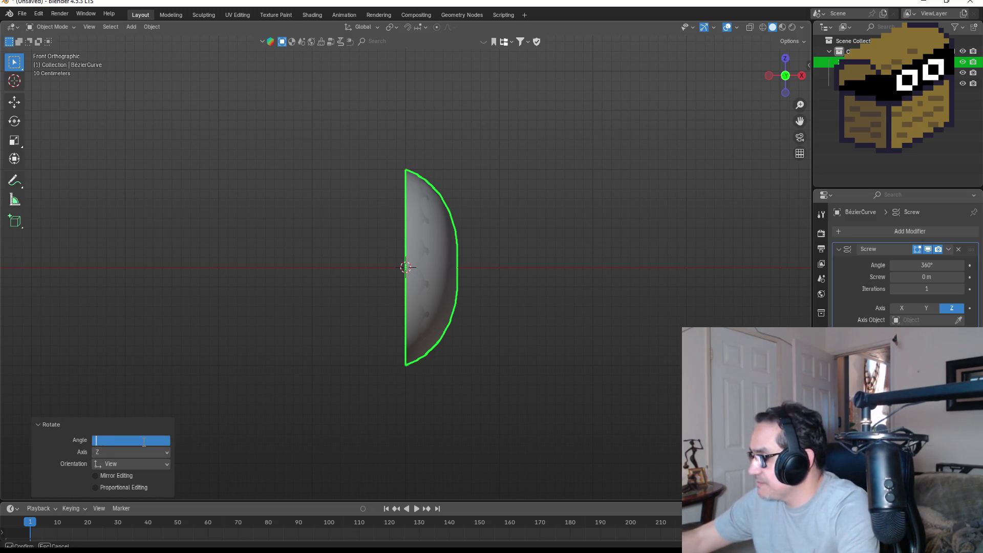
text(-180)
key(Return)
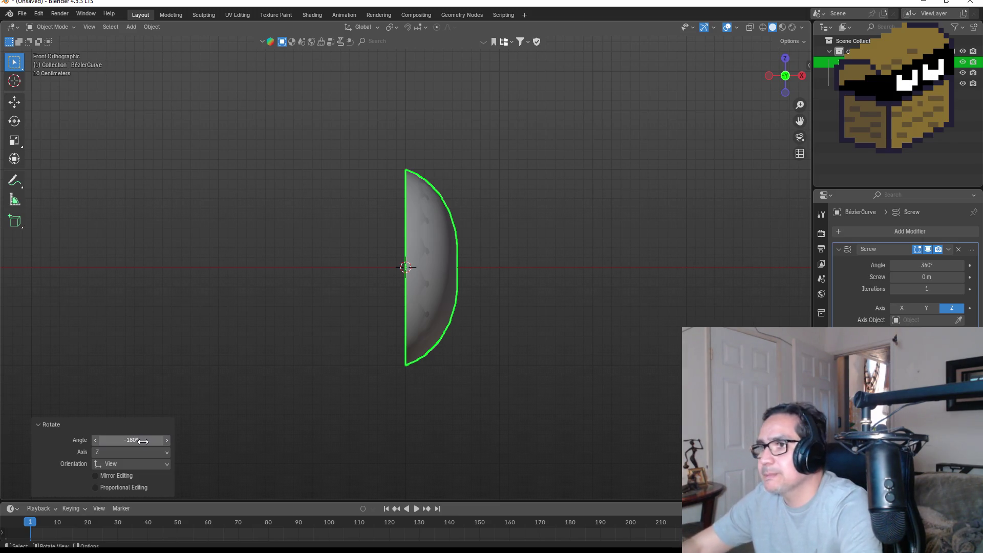
click(148, 440)
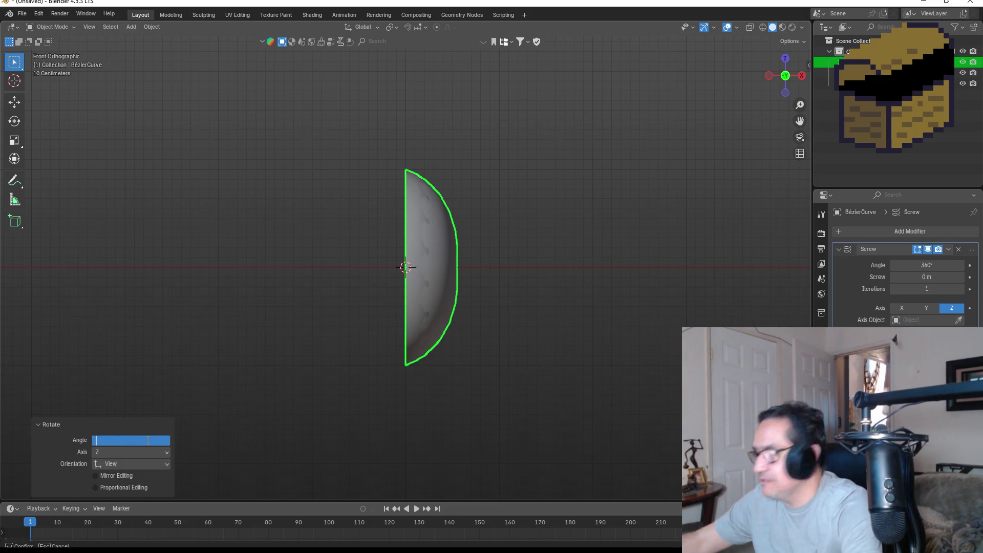
text(0)
key(Return)
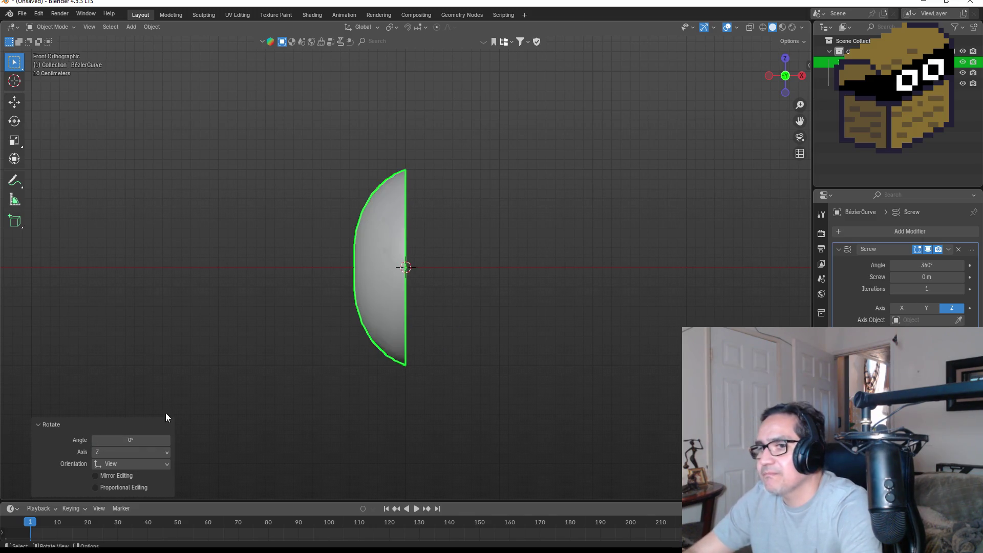
key(r)
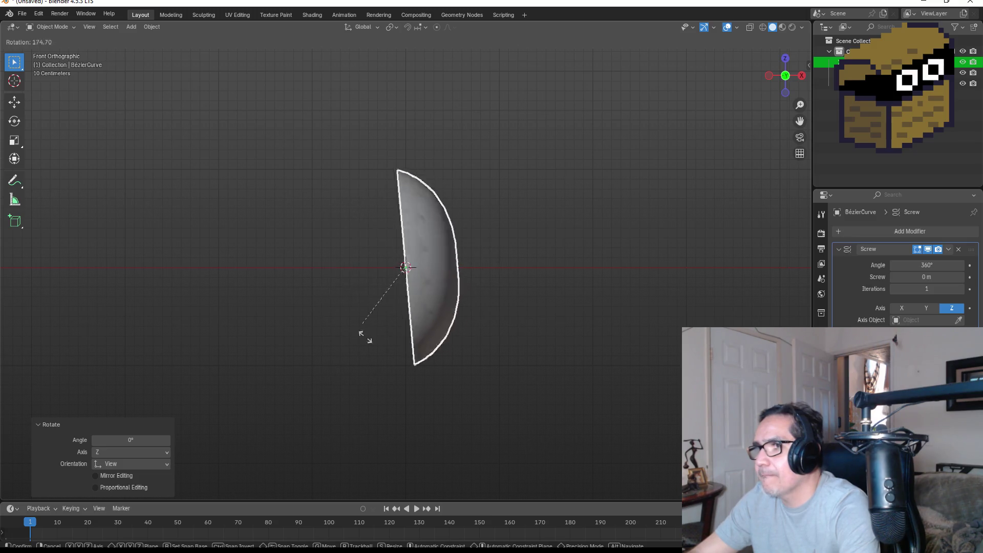
click(335, 334)
key(ctrl+z)
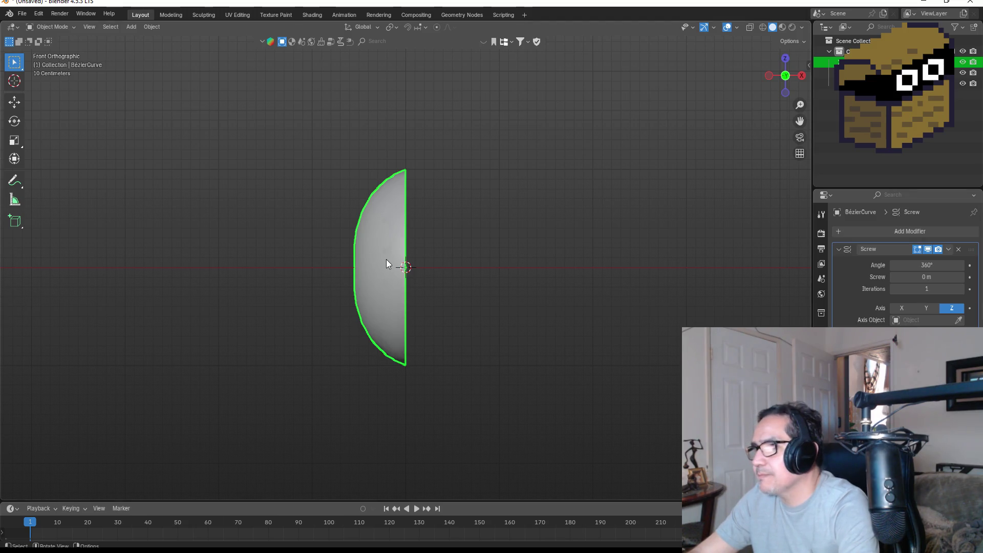
key(r)
click(430, 269)
click(144, 438)
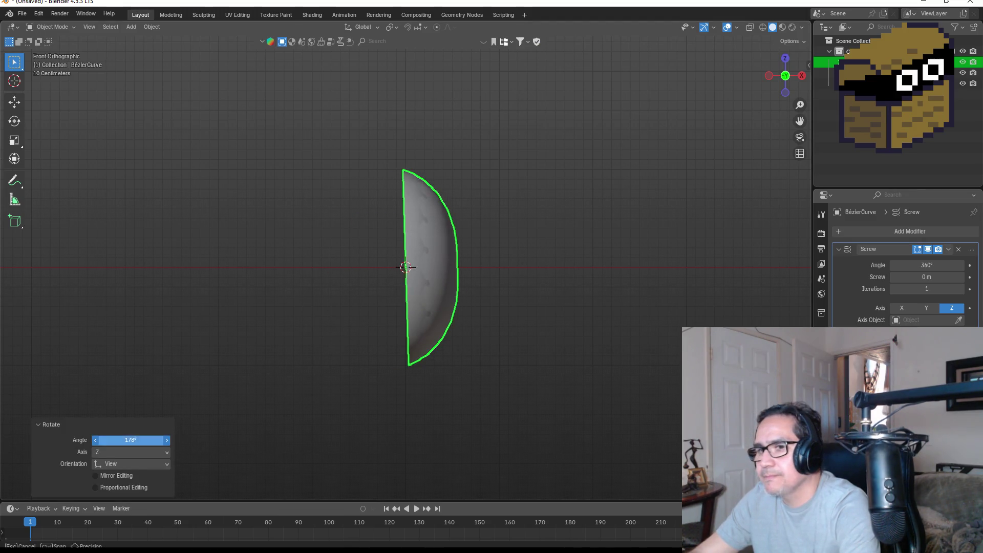
text(180)
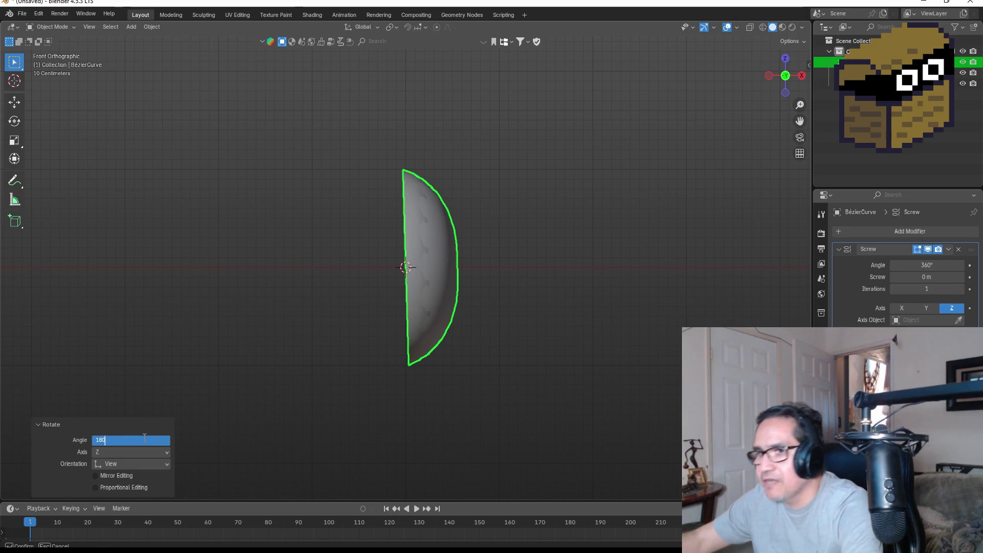
key(Return)
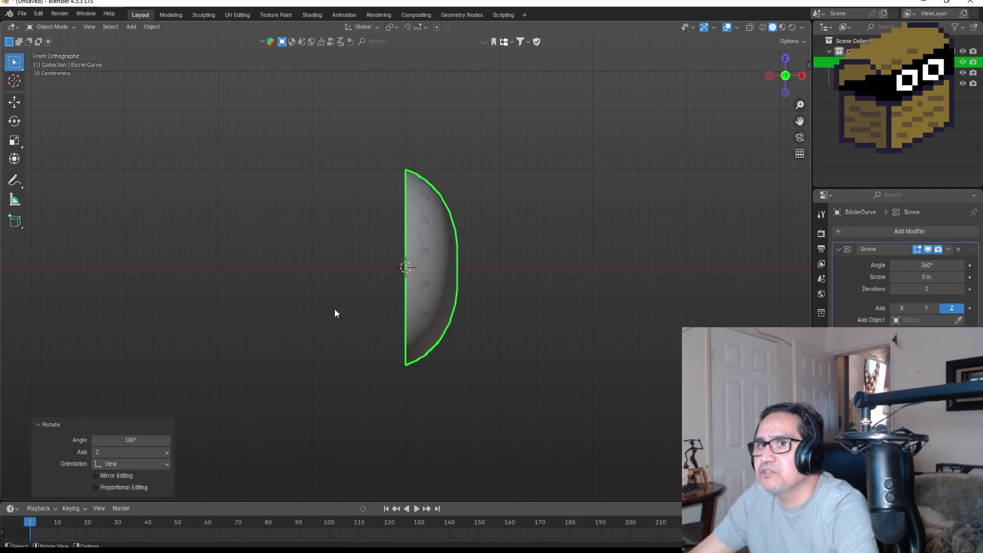
key(ctrl+z)
key(ctrl+z)
key(ctrl+z)
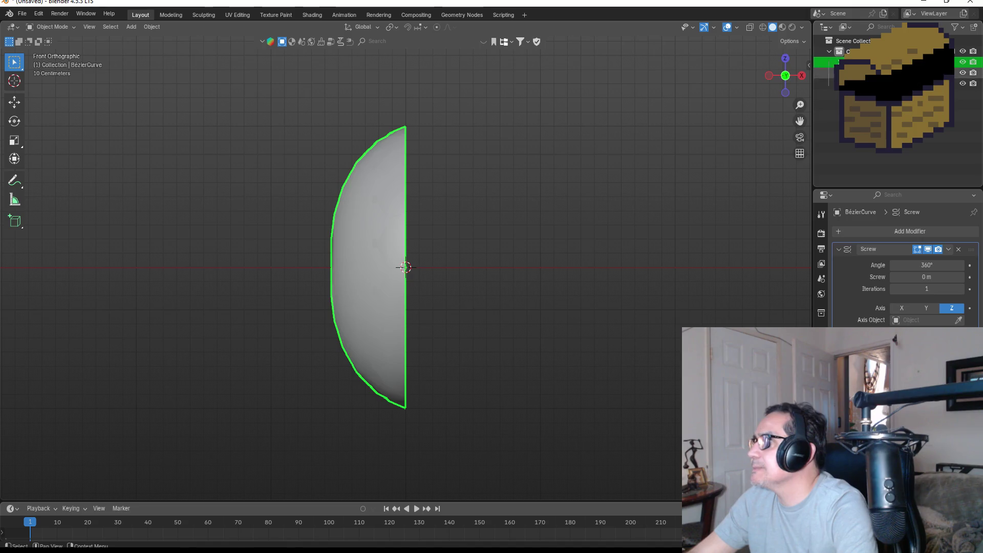
click(563, 229)
key(ctrl+z)
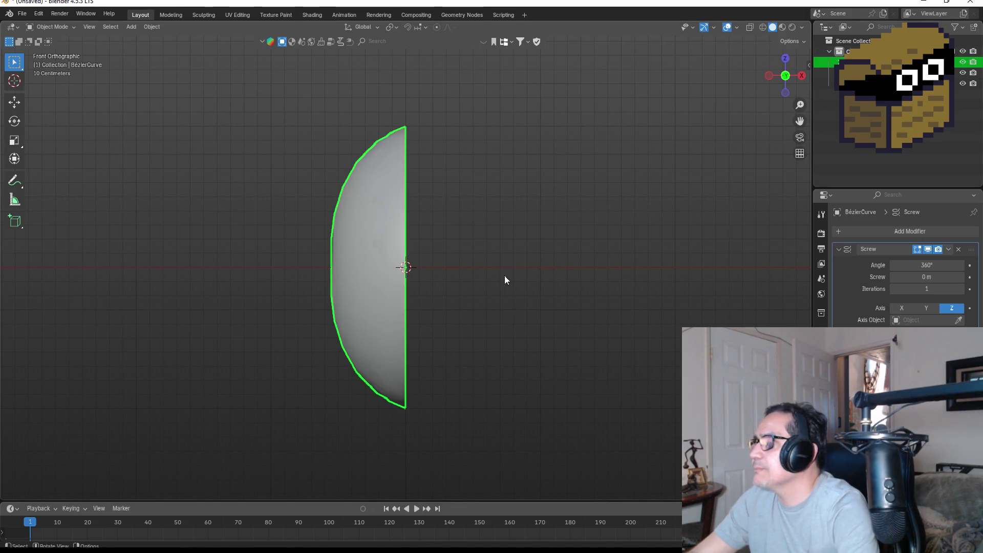
Duplicate the half-dome, rotate the copy about 177°, then delete BézierCurve.001 again.
key(shift+d)
click(596, 271)
key(r)
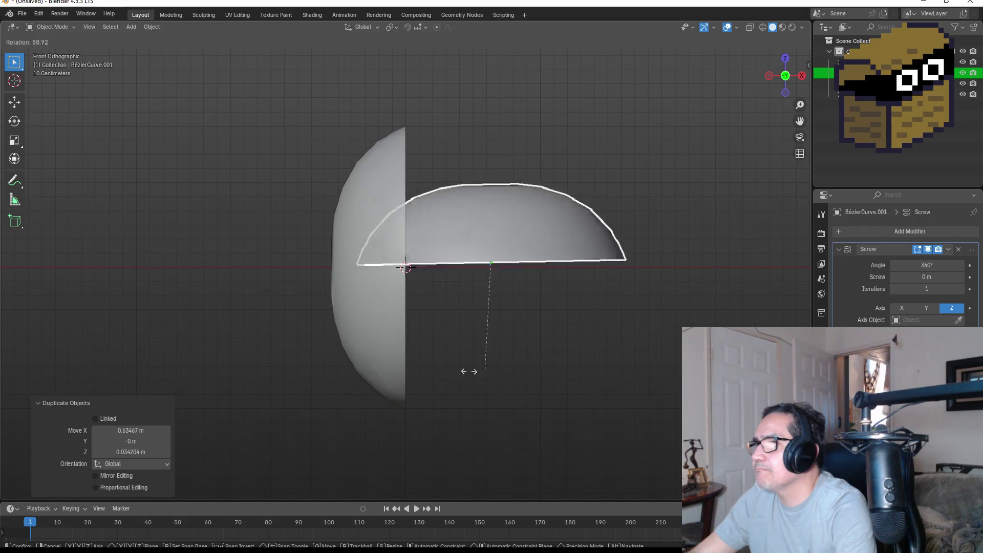
click(408, 261)
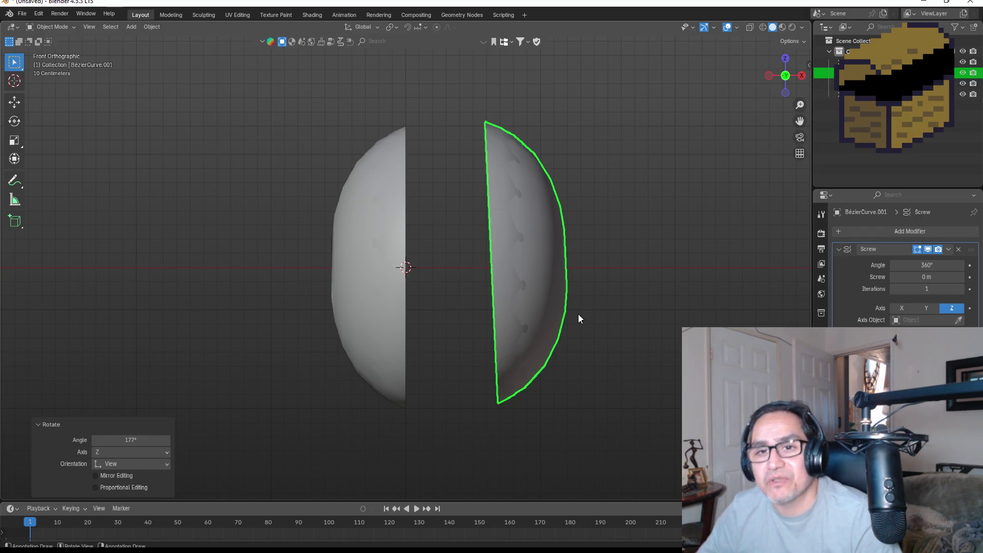
click(534, 224)
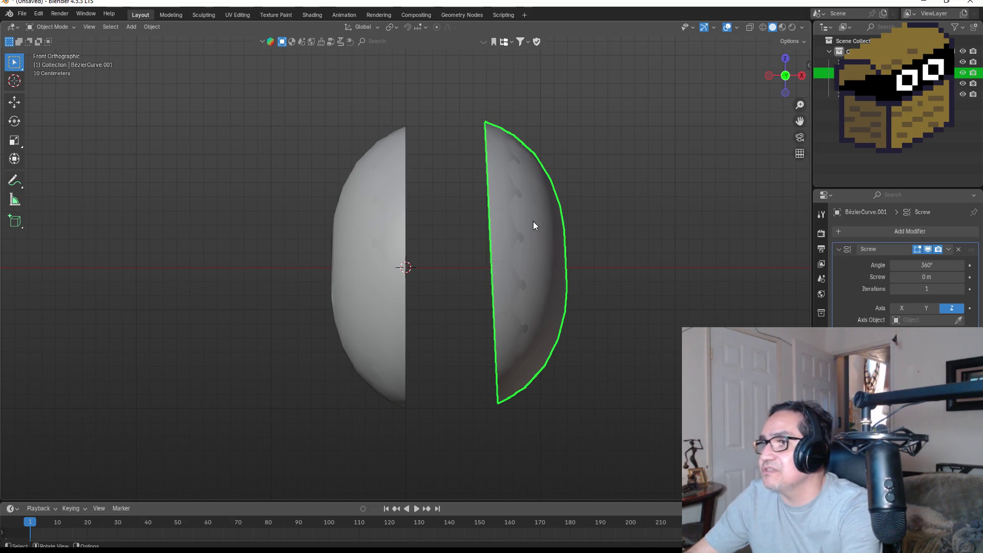
key(Delete)
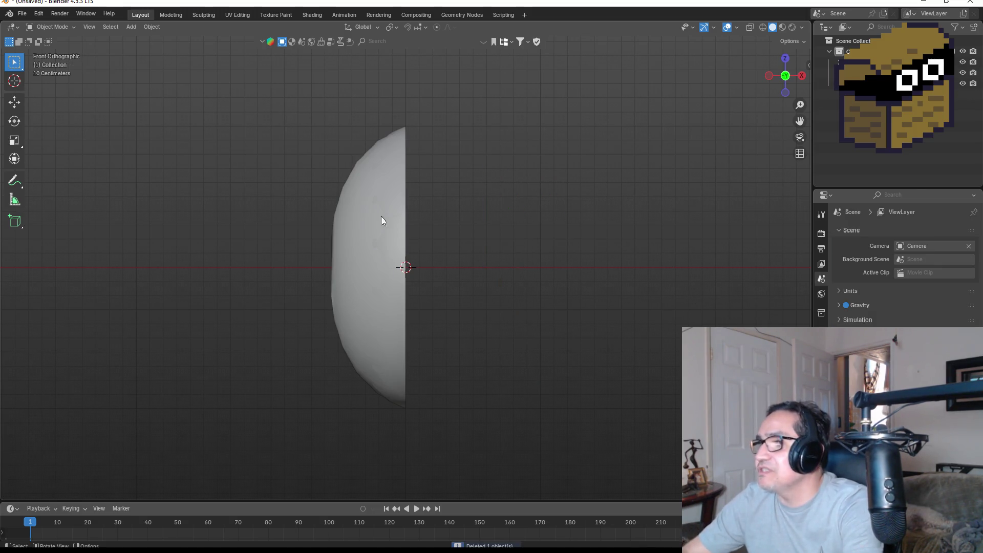
Select the remaining half-shell and rotate it exactly 180° via the Angle field.
click(377, 223)
key(r)
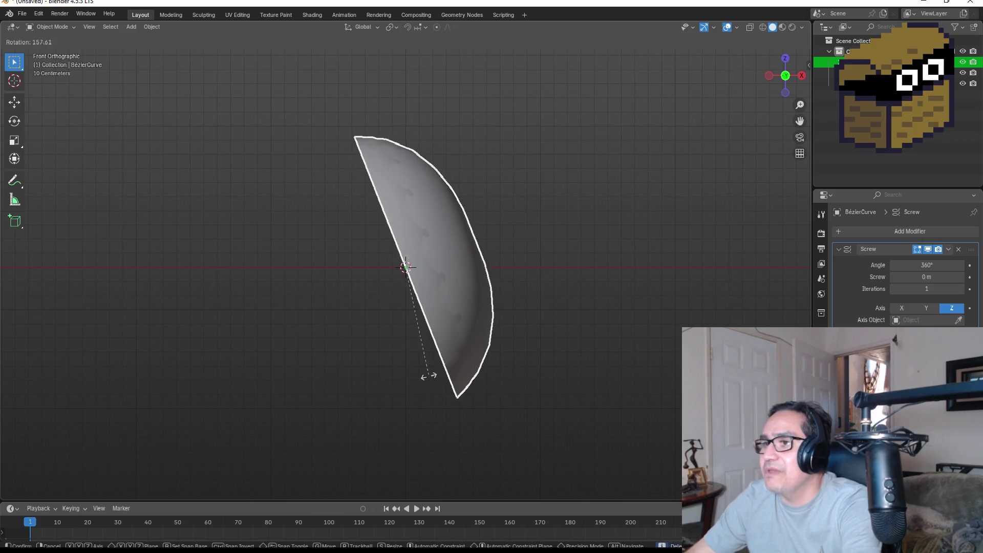
click(432, 378)
click(146, 441)
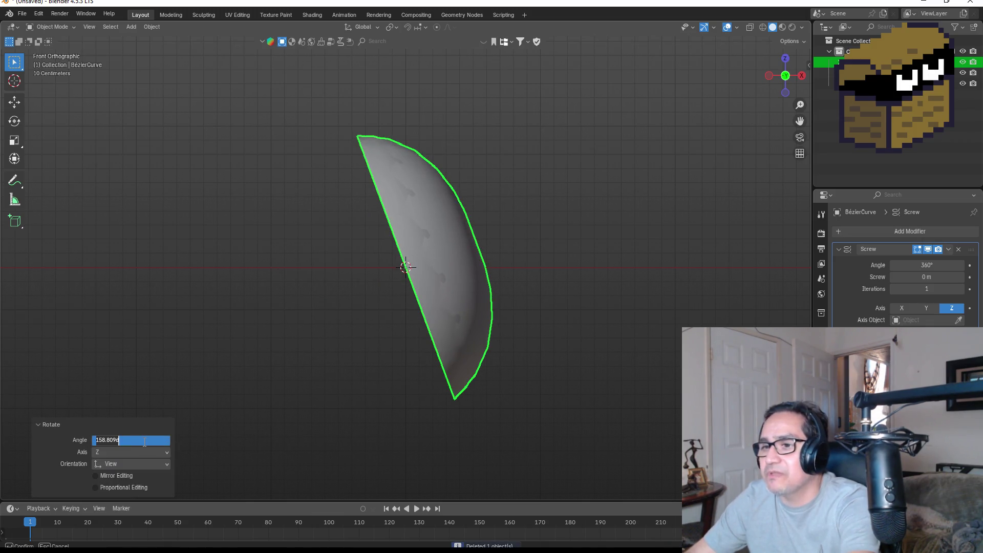
key(BackSpace)
text(180)
key(Return)
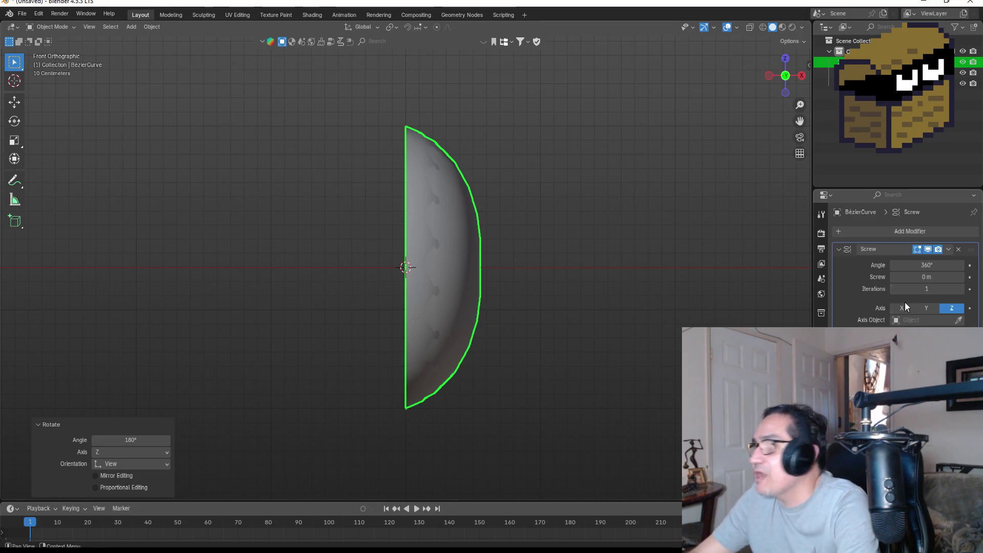
Add a Mirror modifier (search 'm') to the half-shell, briefly toggling Edit Mode.
click(903, 229)
text(m)
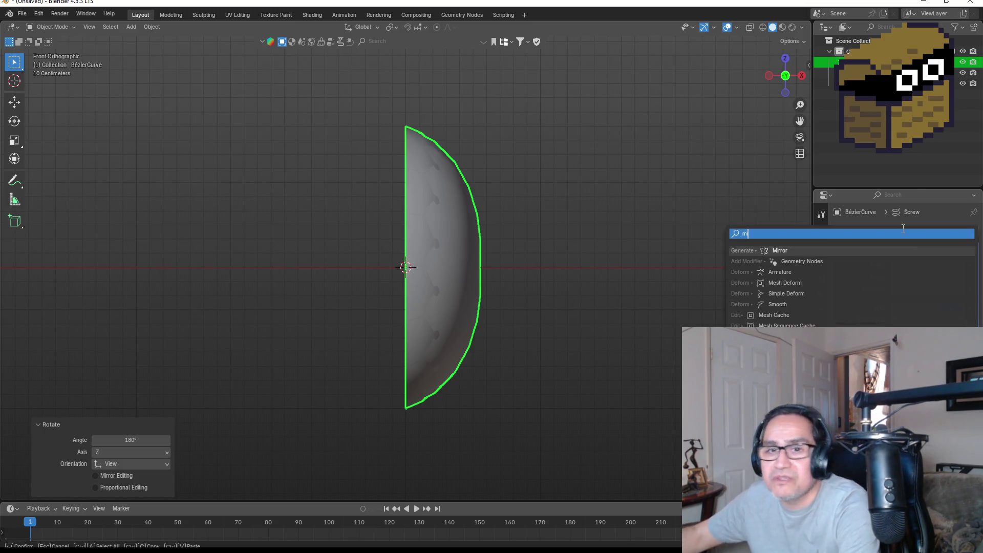
click(827, 251)
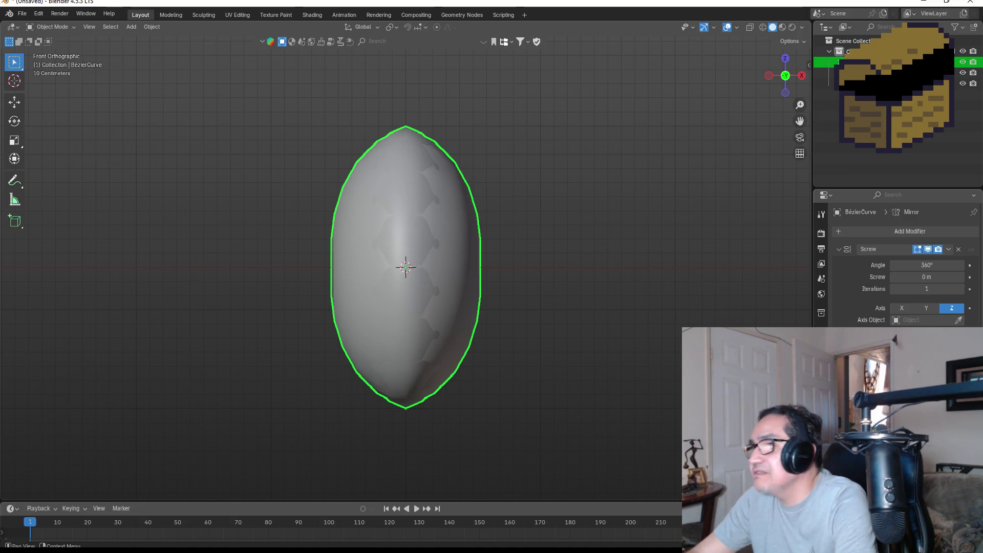
key(Tab)
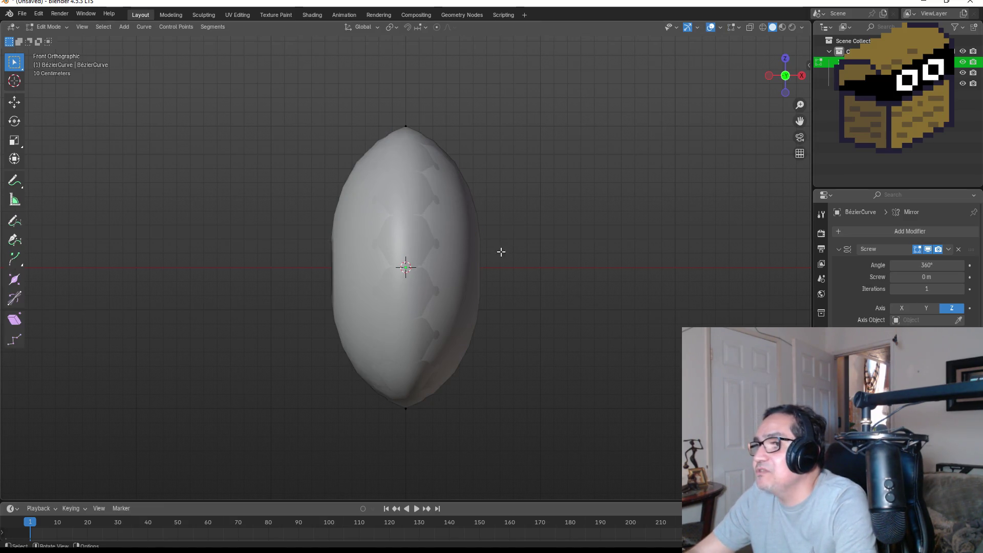
key(Tab)
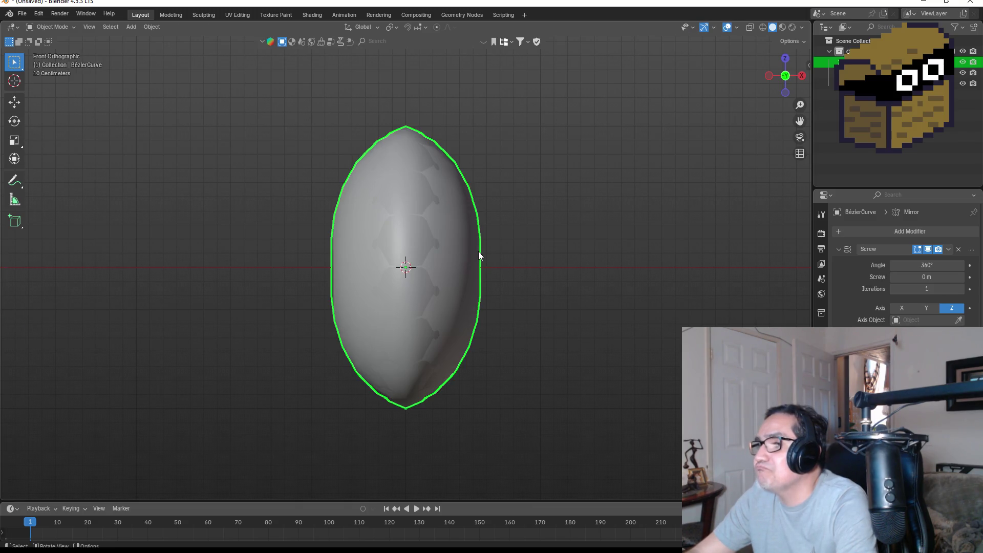
Take off the Mirror modifier and rotate the selected curve points to tilt the profile.
key(Tab)
mouse_move(581, 208)
mouse_down()
mouse_move(583, 154)
mouse_move(578, 221)
mouse_move(709, 228)
mouse_move(625, 226)
mouse_move(579, 245)
mouse_up()
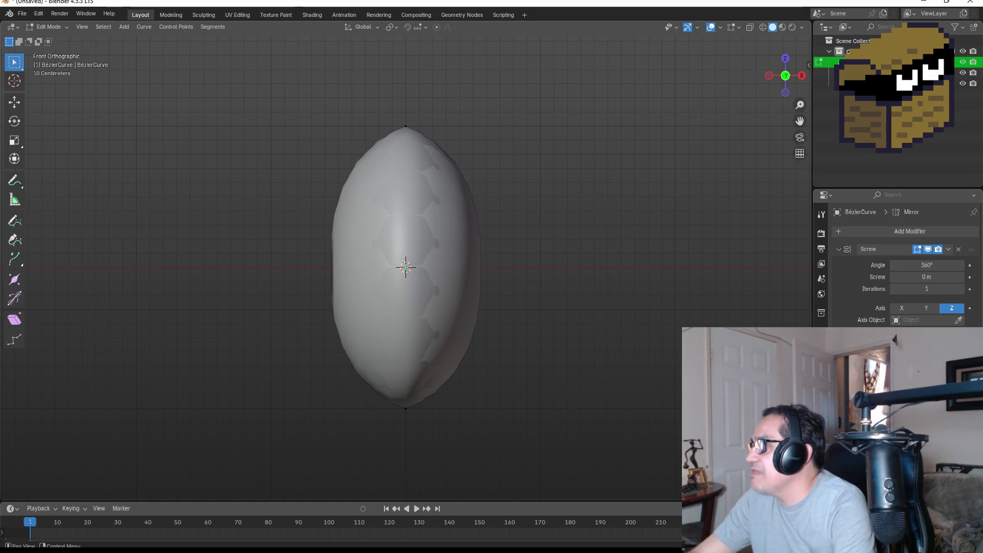
key(ctrl+x)
drag(317, 80, 543, 235)
drag(238, 46, 647, 506)
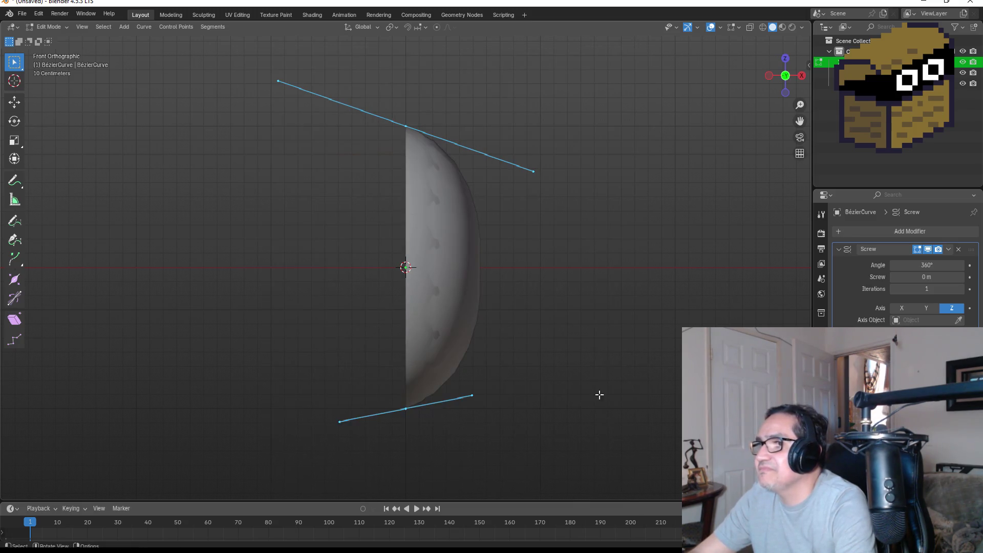
key(r)
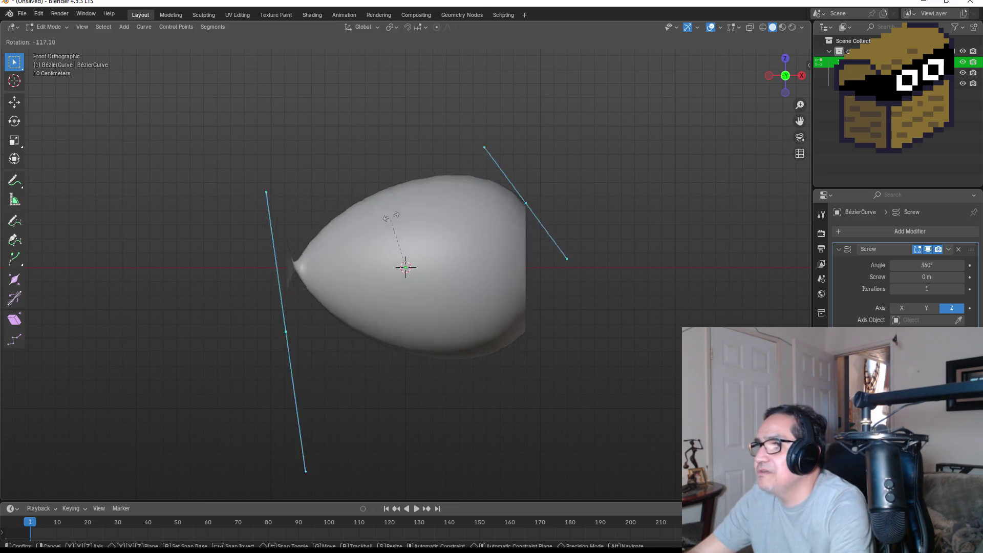
click(446, 269)
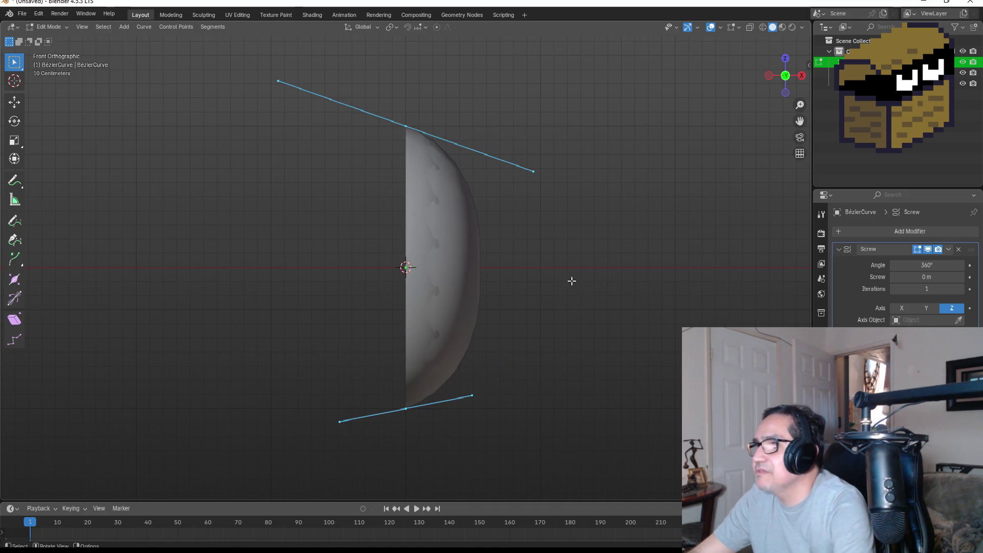
Rotate the bottom handle and all points, then delete the Screw modifier.
drag(443, 377, 520, 425)
key(r)
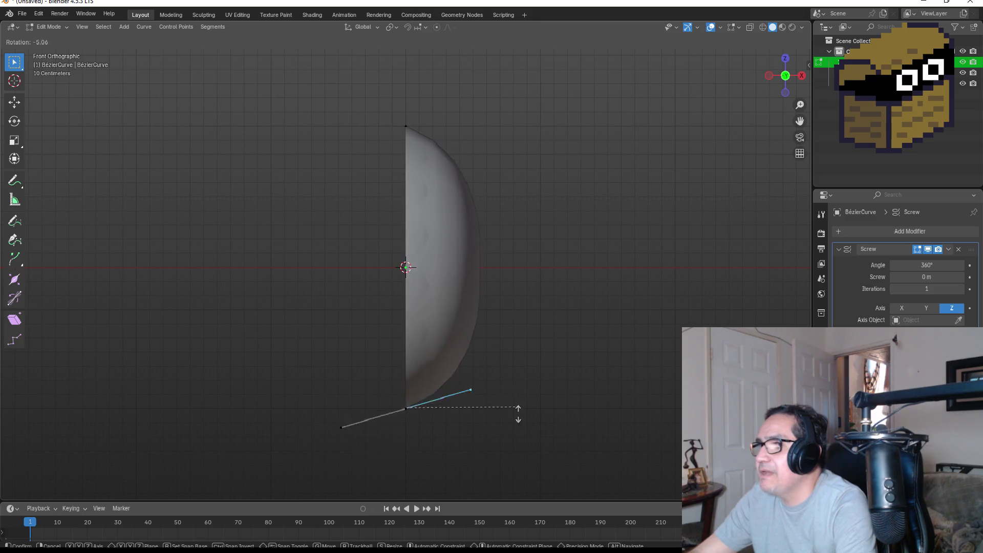
click(448, 424)
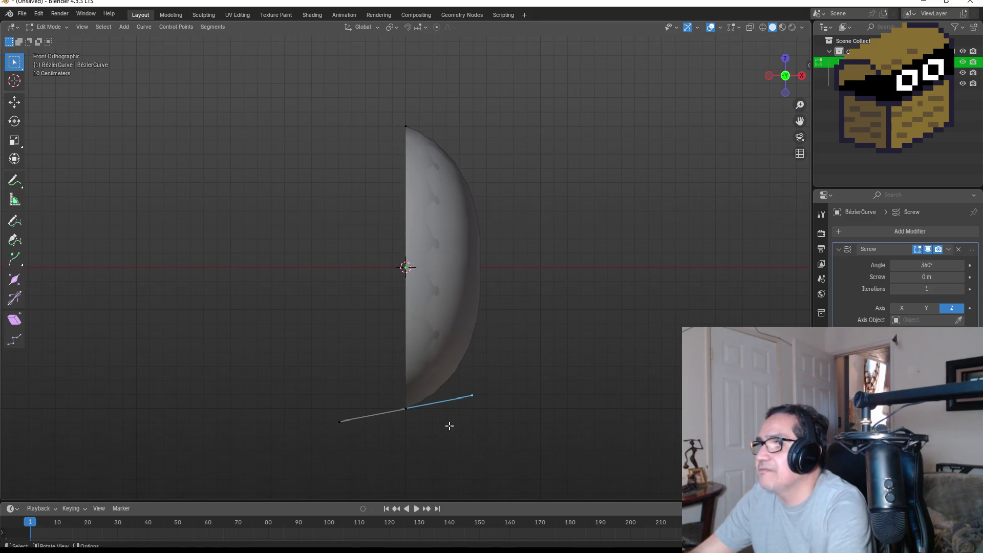
mouse_move(171, 79)
mouse_down()
mouse_move(592, 466)
mouse_move(586, 411)
mouse_up()
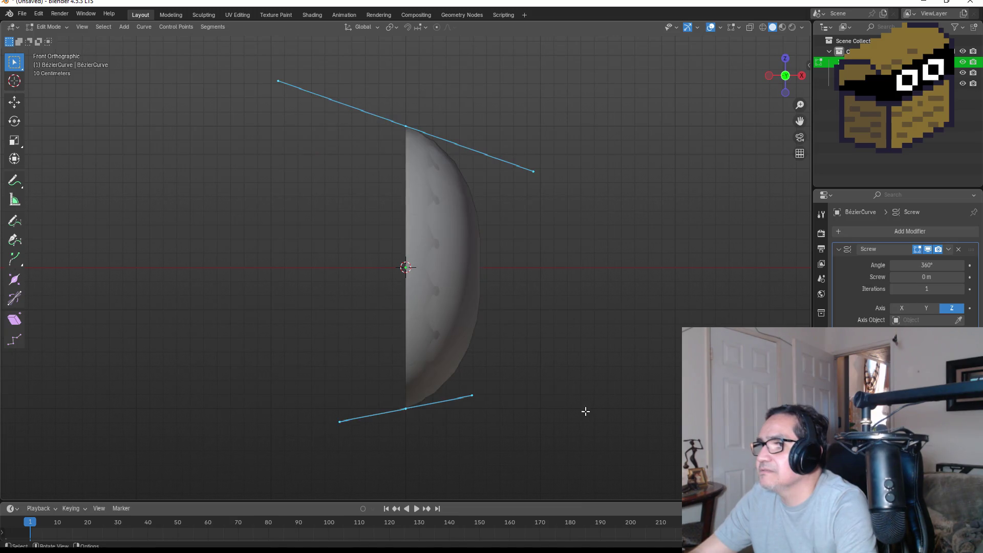
key(r)
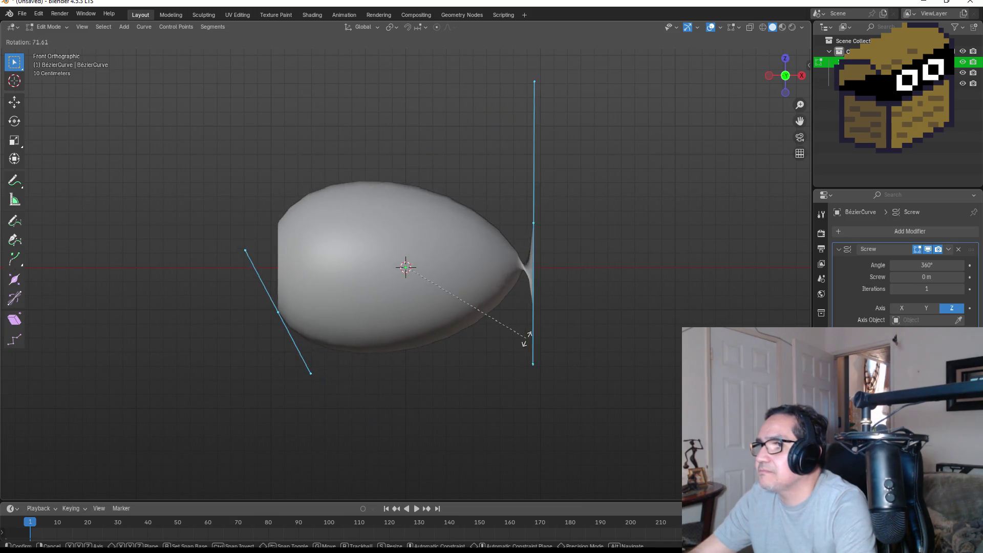
click(526, 342)
mouse_move(604, 250)
mouse_down()
mouse_move(632, 252)
mouse_move(639, 323)
mouse_move(670, 241)
mouse_move(653, 235)
mouse_up()
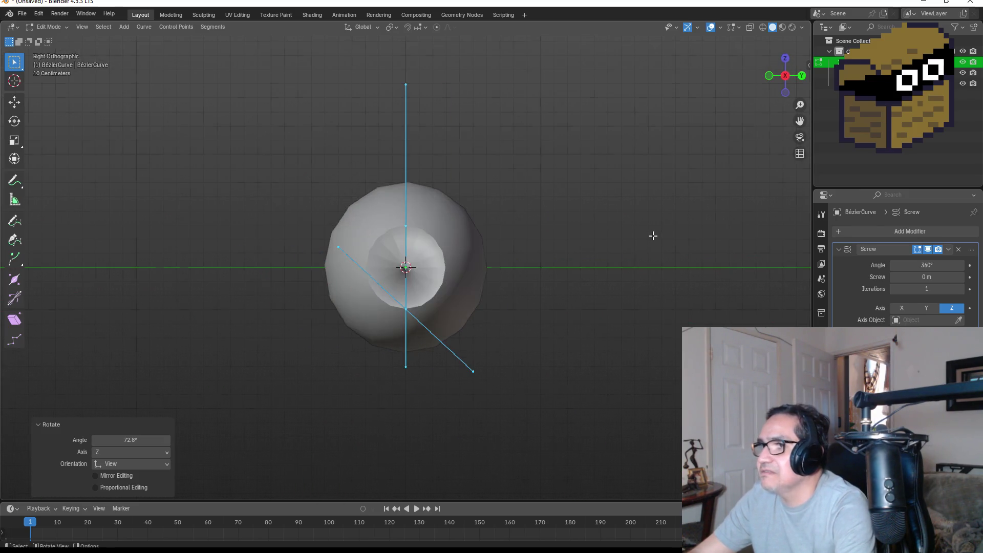
key(KP_1)
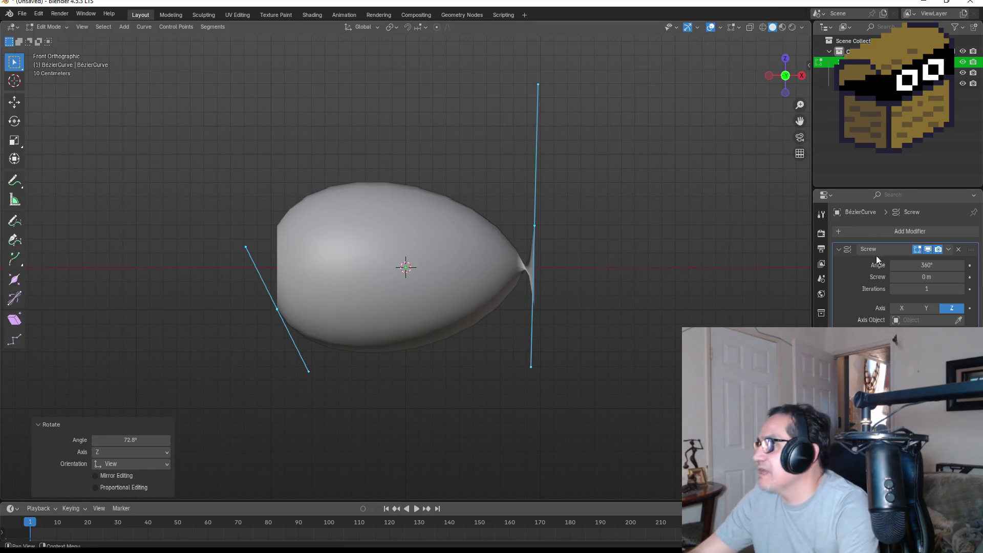
click(959, 249)
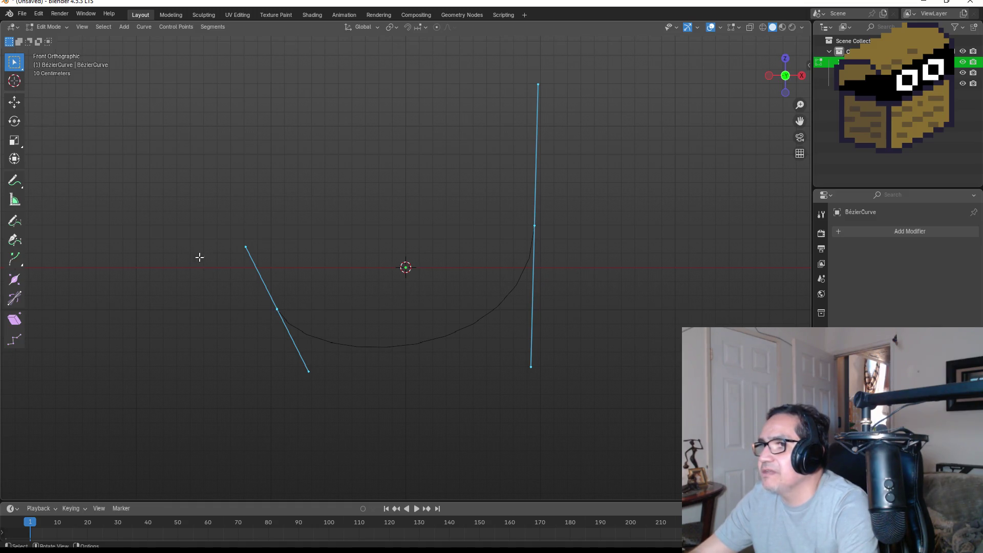
Select the Bézier profile curve in Object Mode and delete it from the scene.
key(Tab)
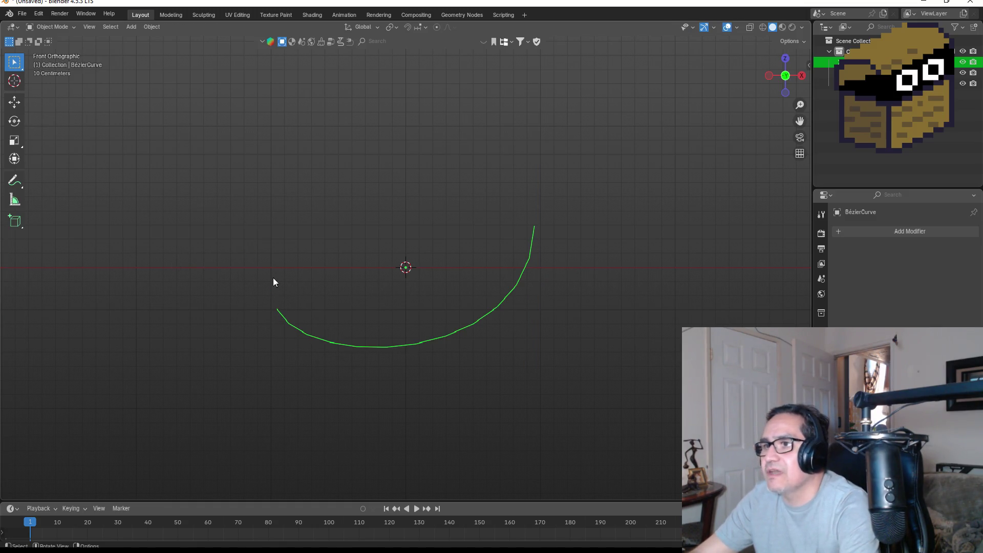
right_click(472, 321)
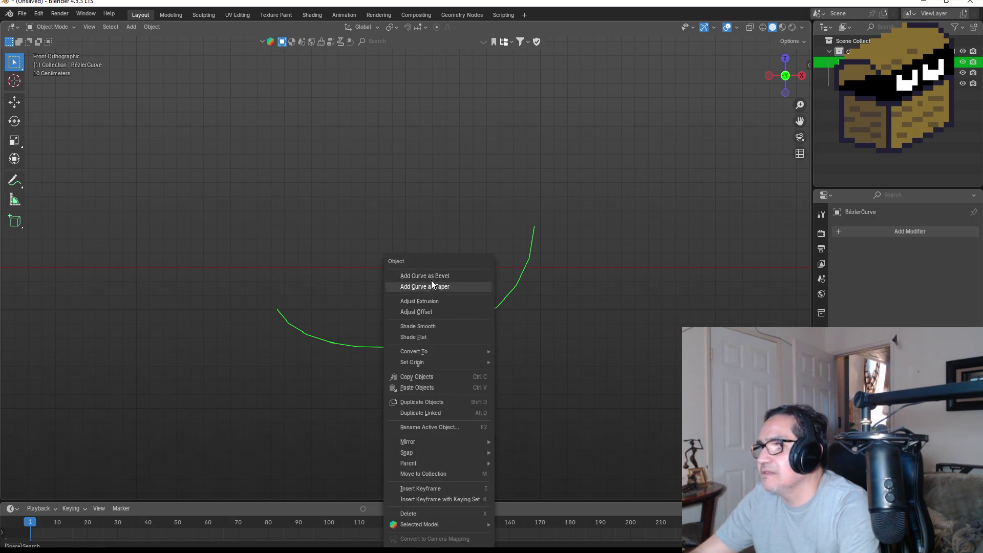
click(496, 246)
click(840, 61)
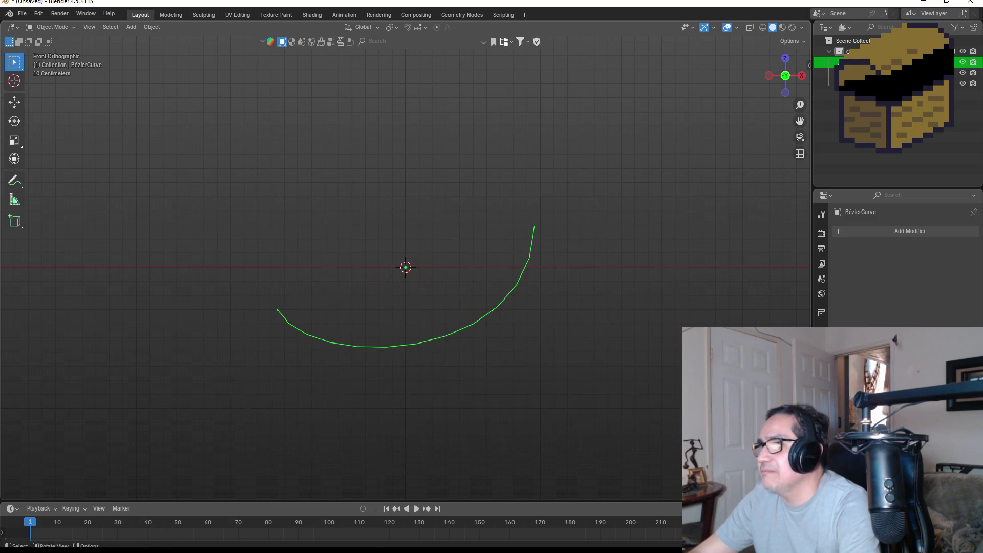
key(Home)
scroll(306, 394, up, 3)
scroll(306, 403, down, 5)
scroll(344, 392, up, 4)
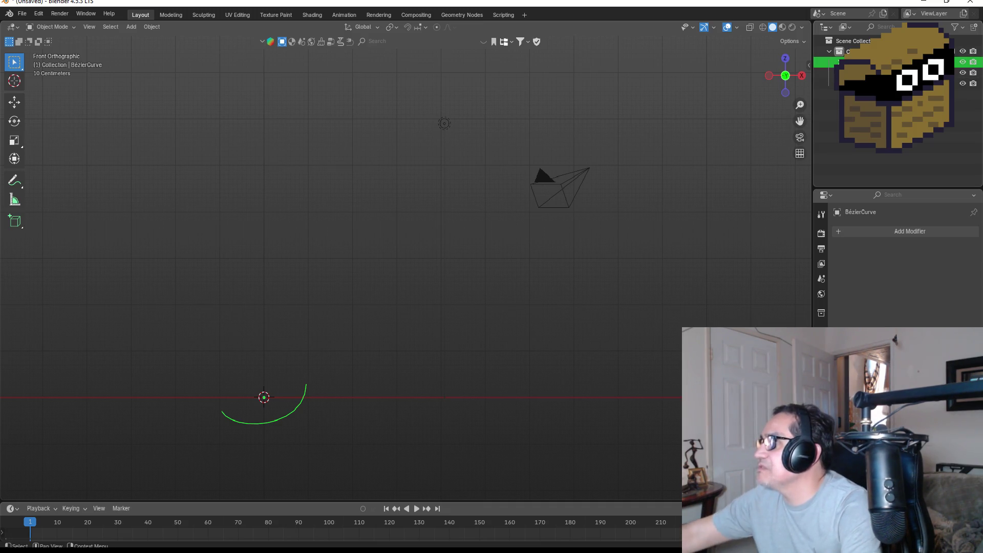
key(Delete)
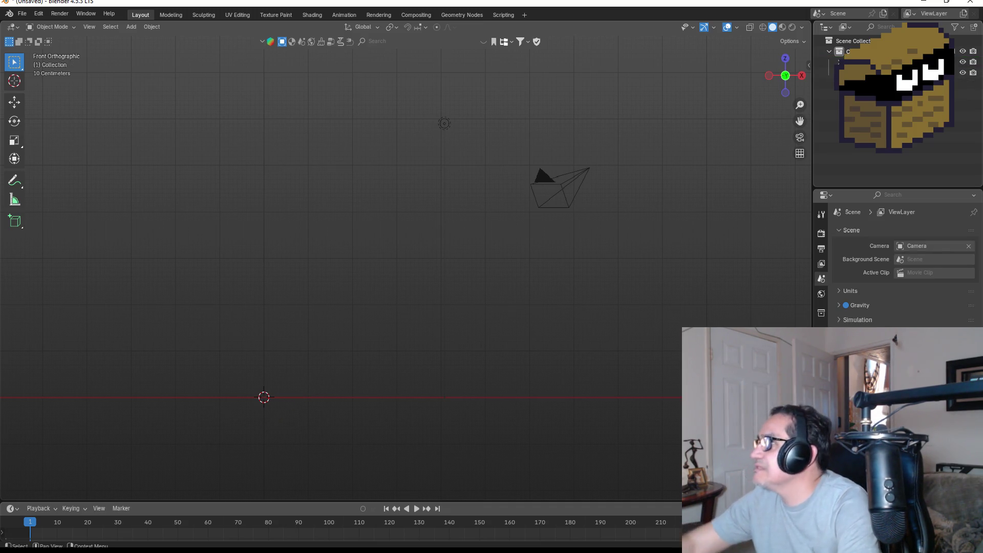
Add a new Bézier curve to the scene and select it.
drag(328, 315, 507, 251)
key(shift+a)
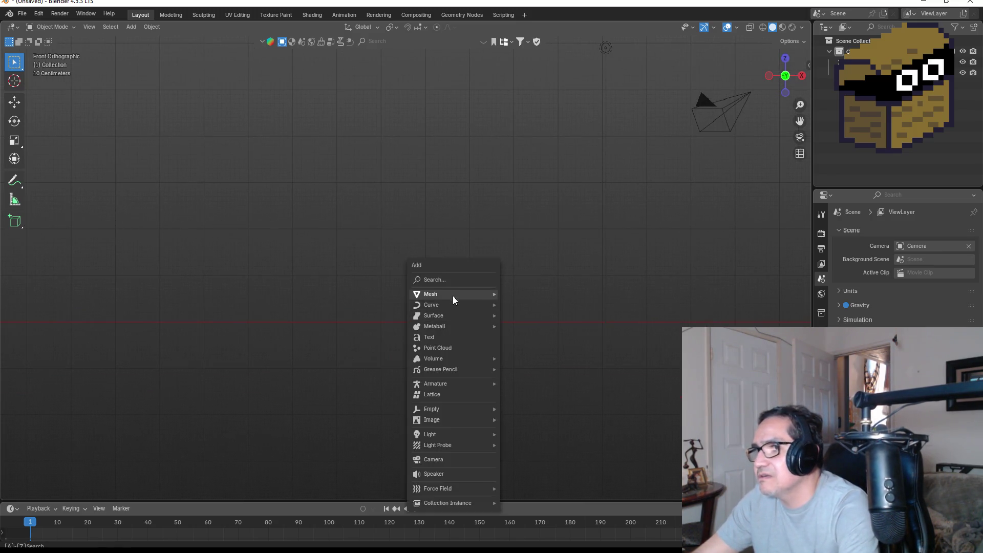
mouse_move(450, 294)
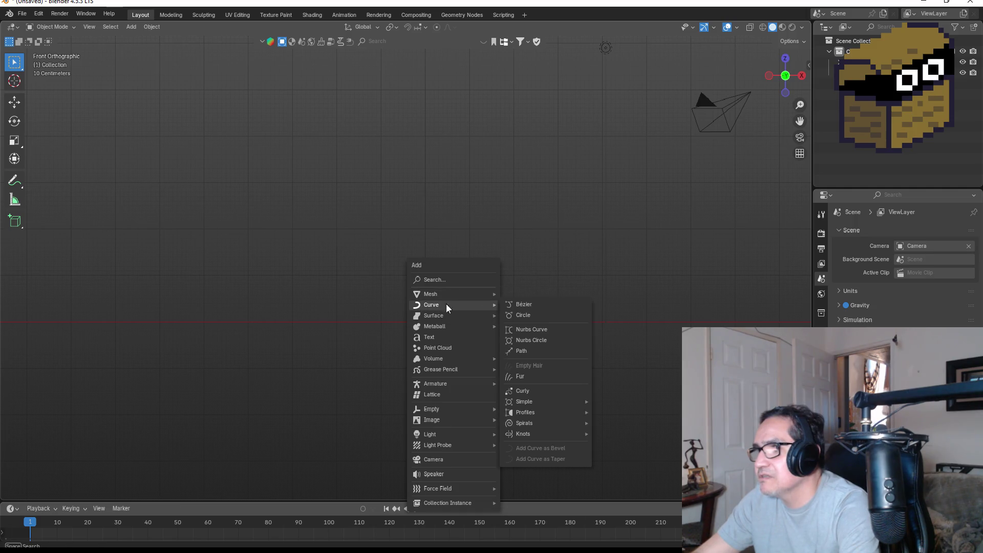
click(518, 306)
scroll(481, 321, up, 1)
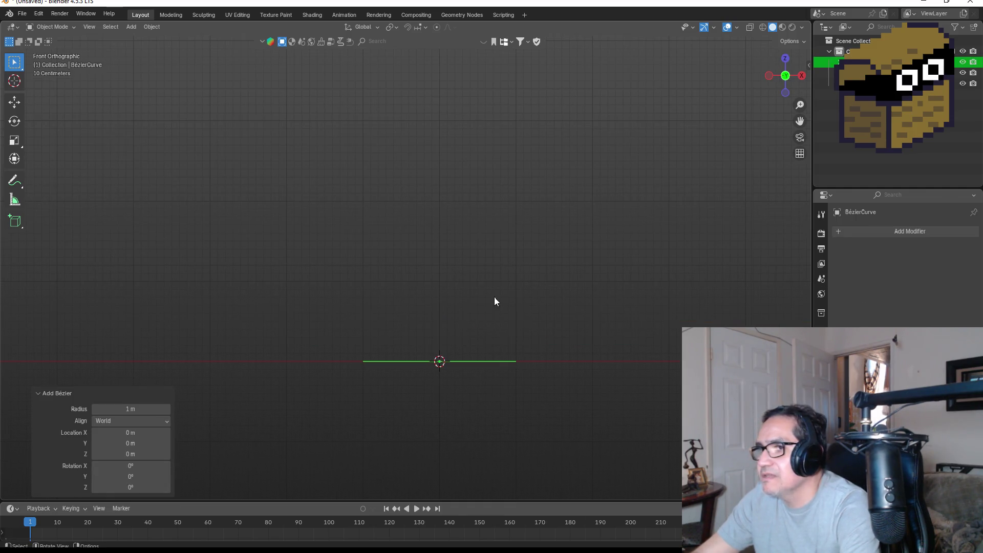
click(494, 298)
click(464, 362)
Add a Screw modifier to the new curve, searching 'sc'.
click(893, 226)
text(sc)
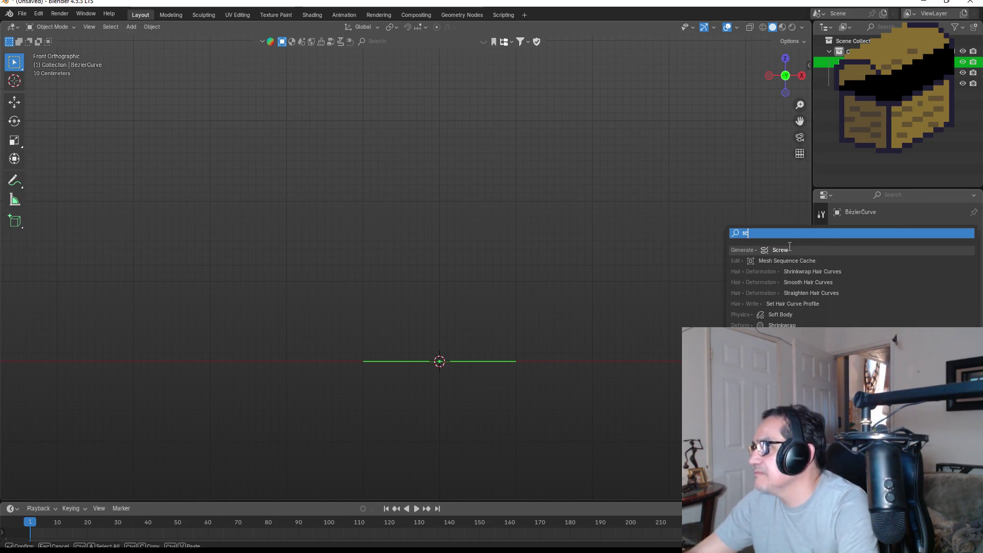
click(789, 250)
Tilt the curve, undo that, then begin rotating its points in Edit Mode.
key(r)
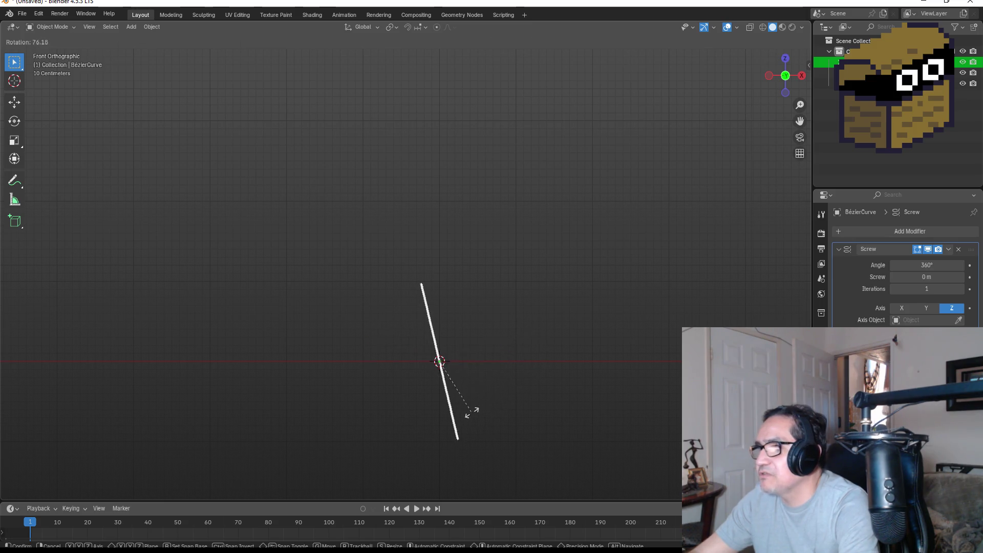
click(477, 412)
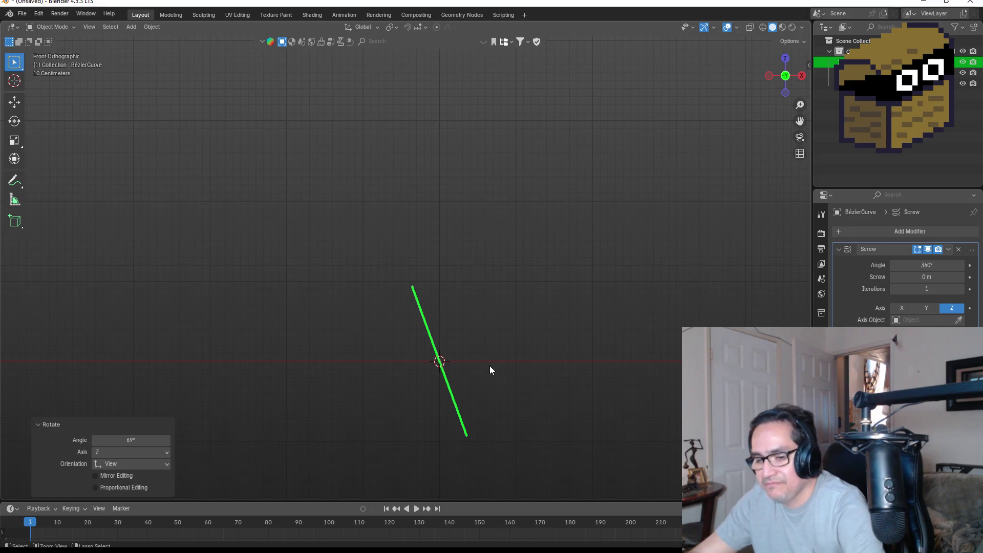
key(ctrl+z)
key(Tab)
key(r)
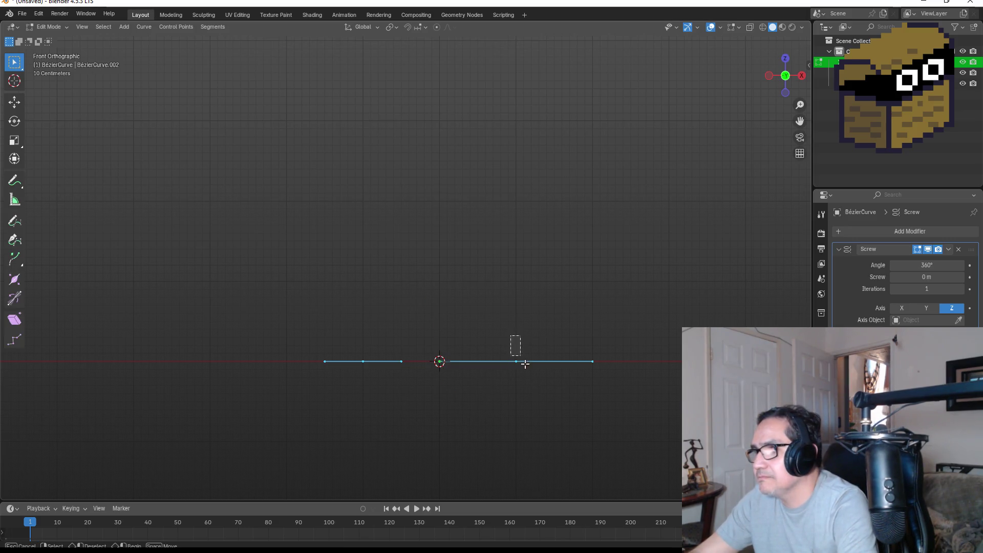
Confirm the curve's upright angle and rotate the left control point's handle.
click(487, 417)
drag(329, 340, 400, 394)
key(r)
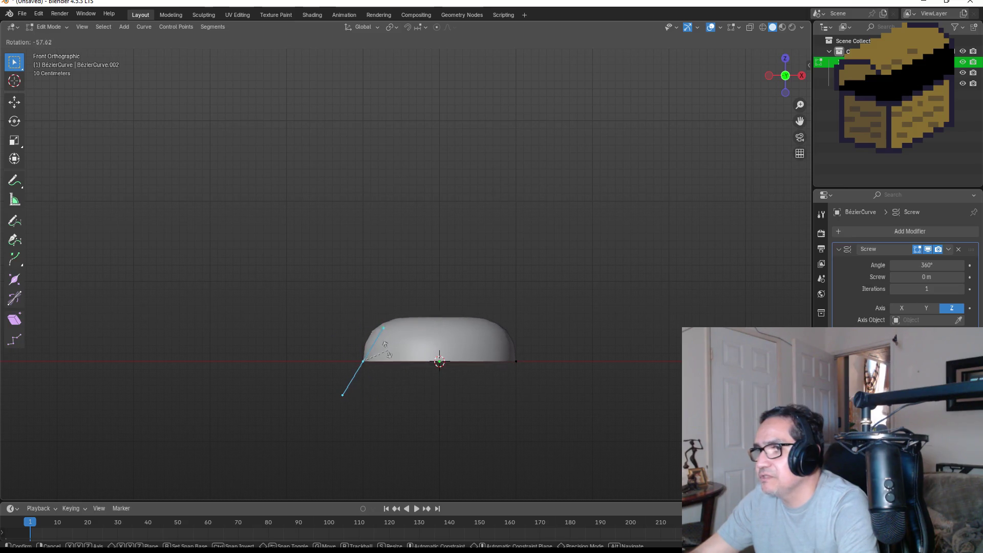
click(388, 354)
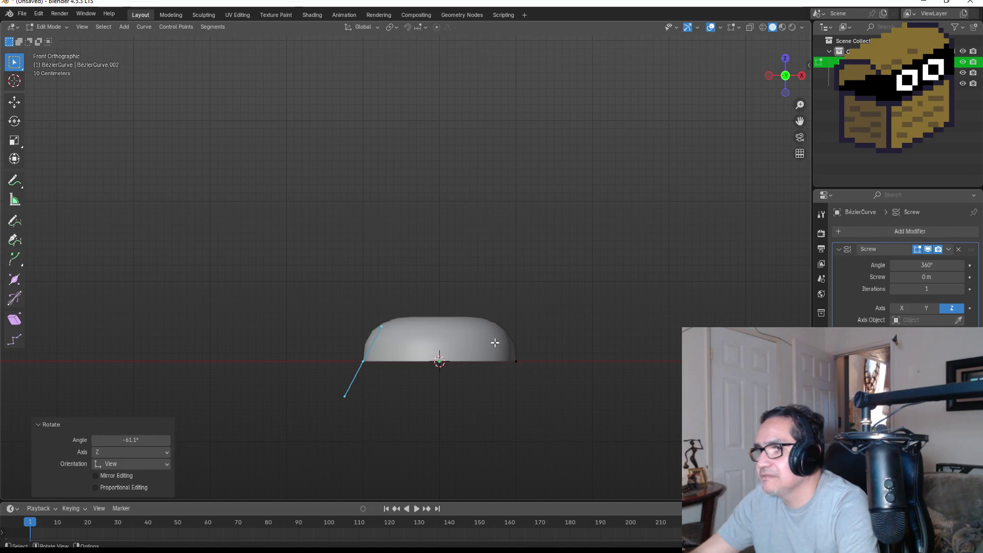
Rotate the right point's handle nearly vertical and move that point higher.
click(516, 361)
key(r)
click(537, 315)
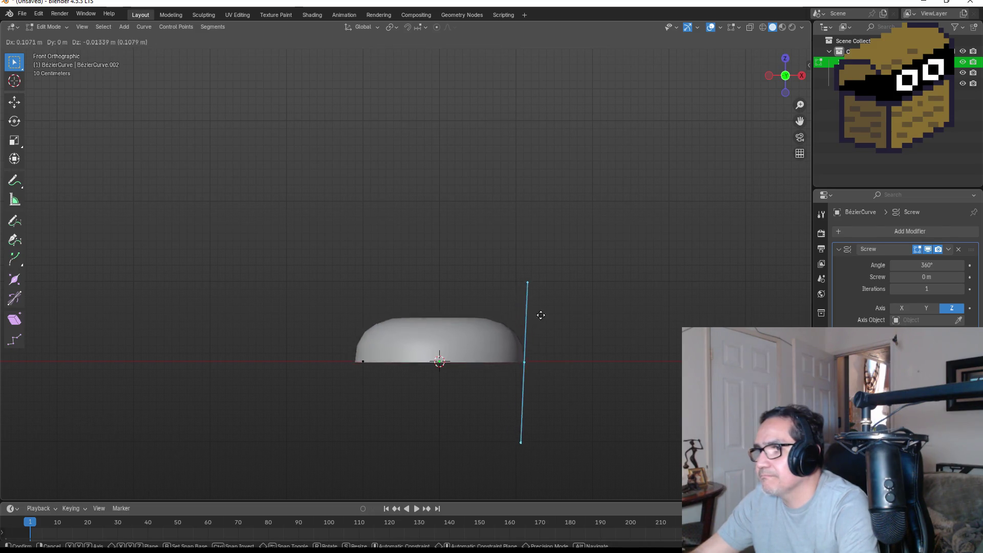
key(g)
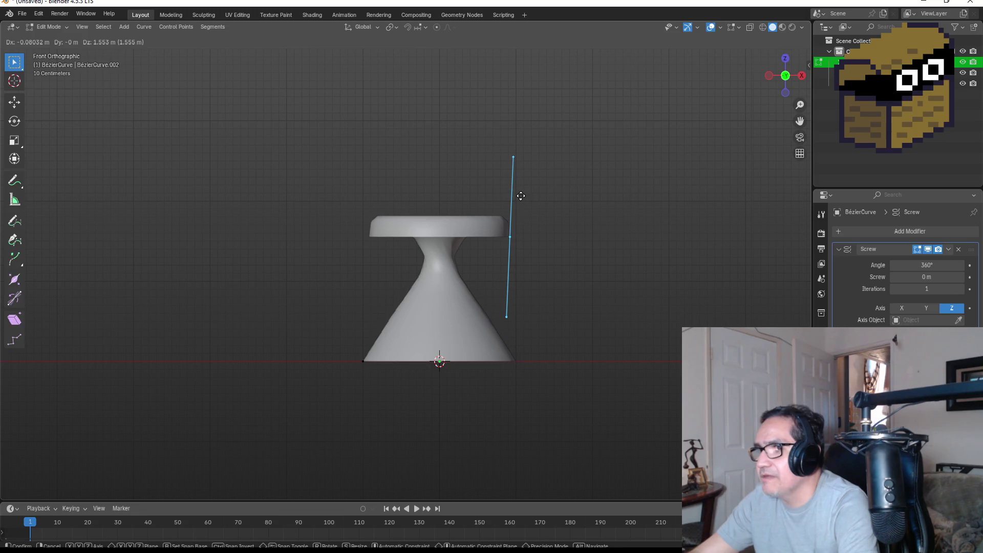
click(519, 195)
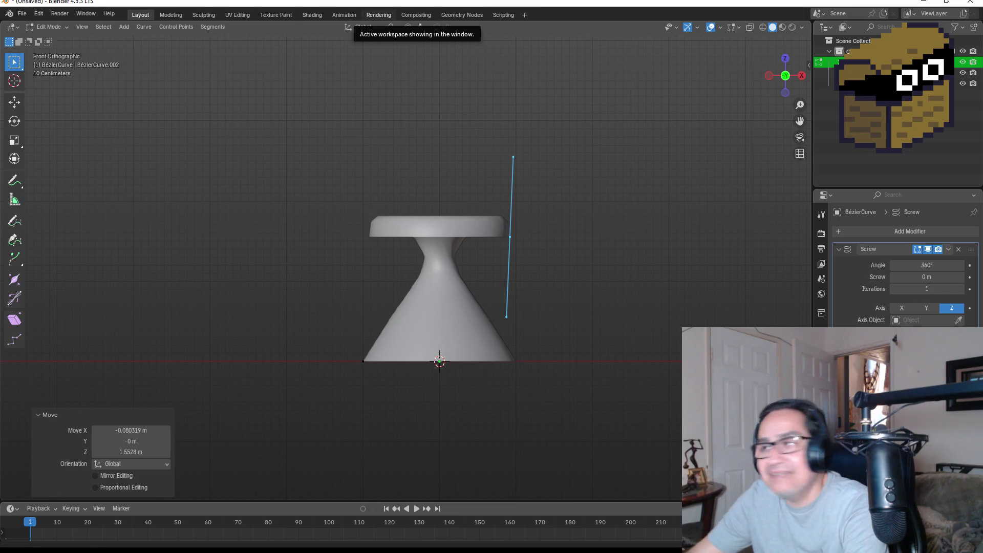
Rotate the top-right handle and the bottom-left handle to -105°, then reposition the handle.
key(r)
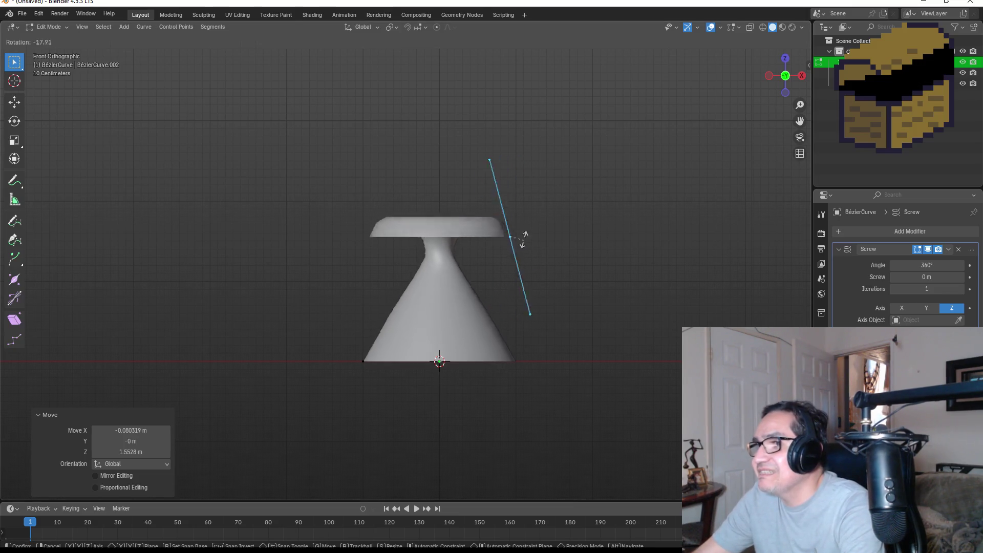
click(513, 281)
click(363, 362)
key(r)
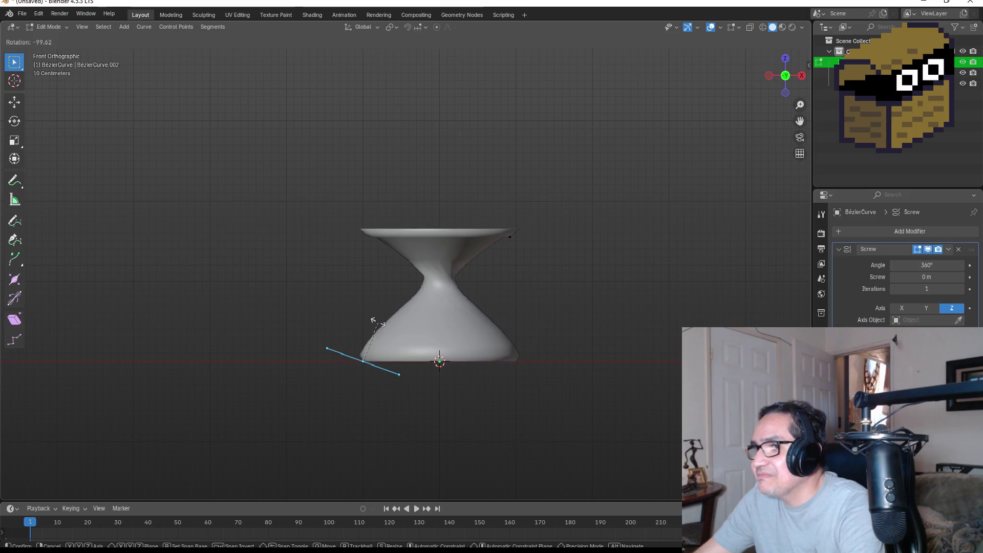
click(375, 321)
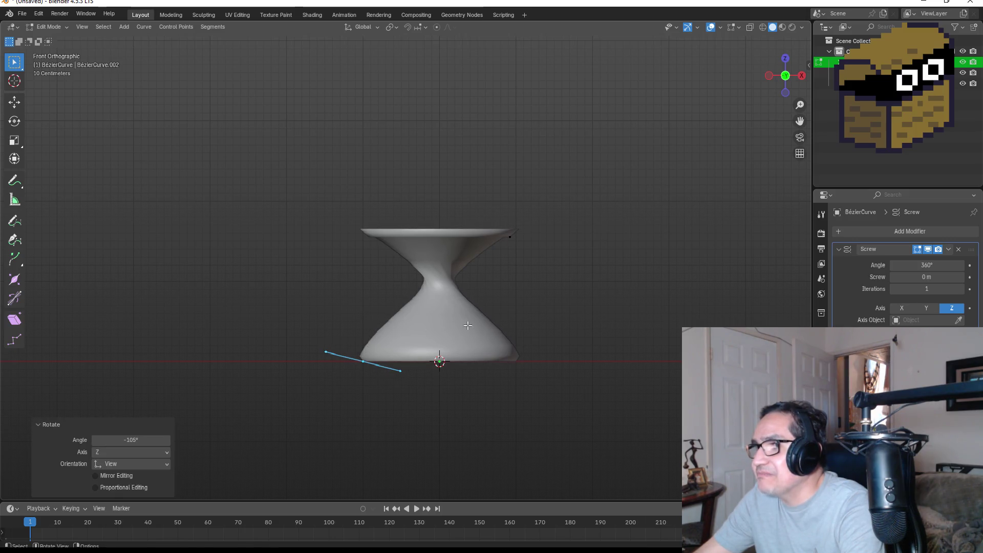
mouse_move(514, 270)
mouse_down()
mouse_move(496, 296)
mouse_move(527, 444)
mouse_up()
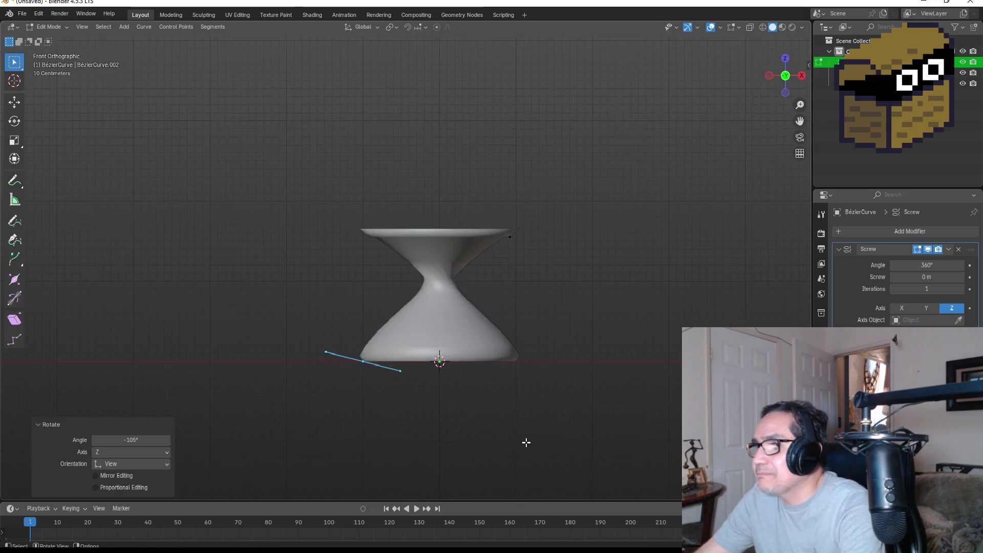
key(g)
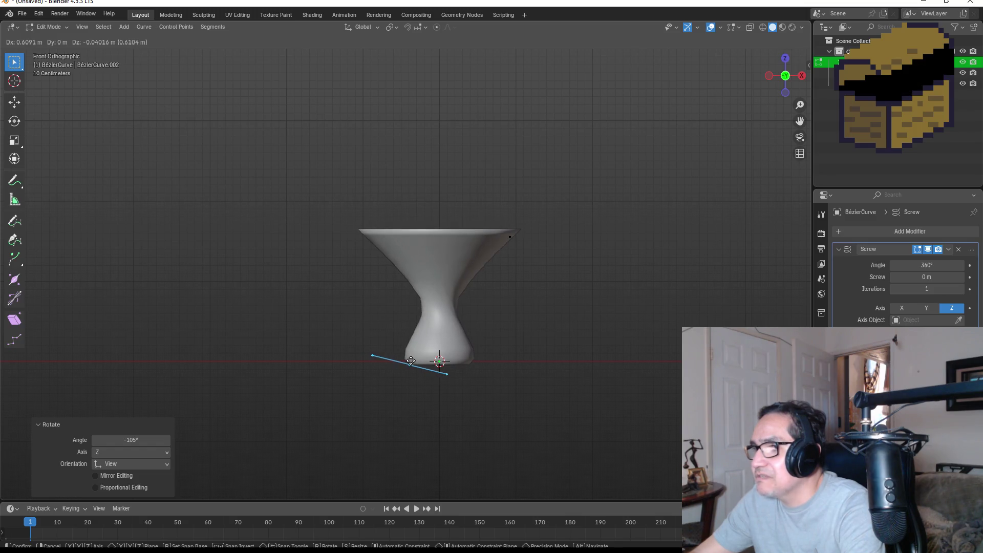
click(406, 360)
Move the top-right point inward to form the neck and rotate its handle.
drag(455, 213, 552, 258)
key(g)
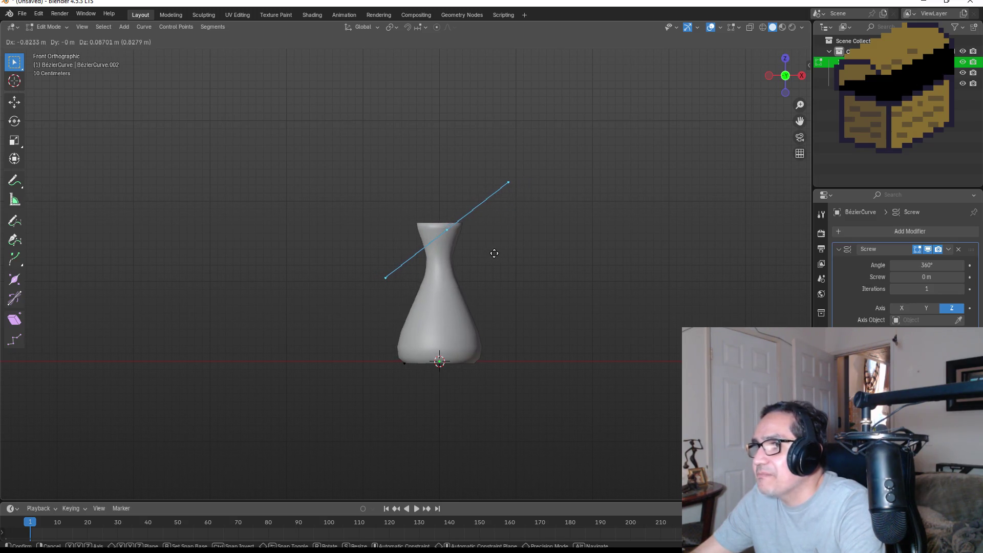
click(493, 253)
key(r)
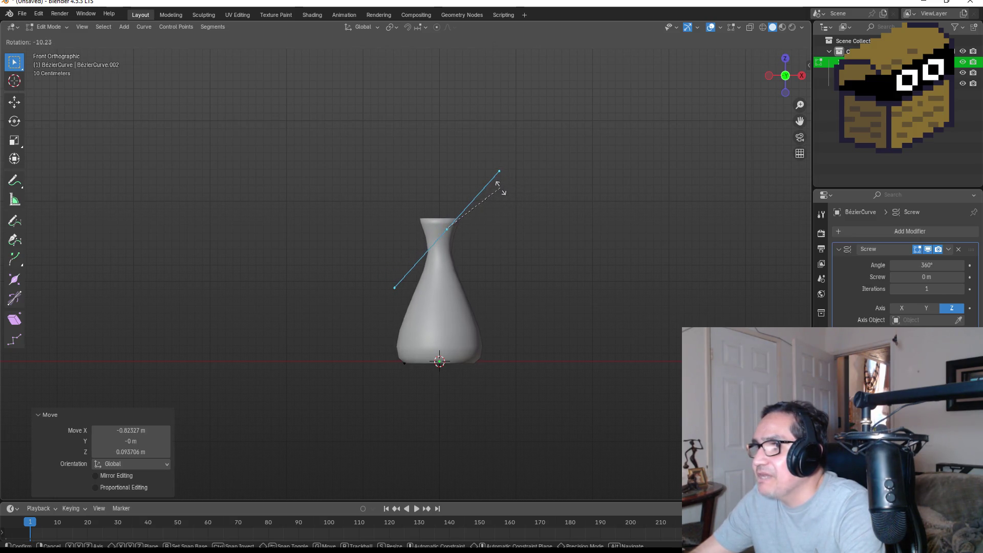
click(499, 187)
click(543, 305)
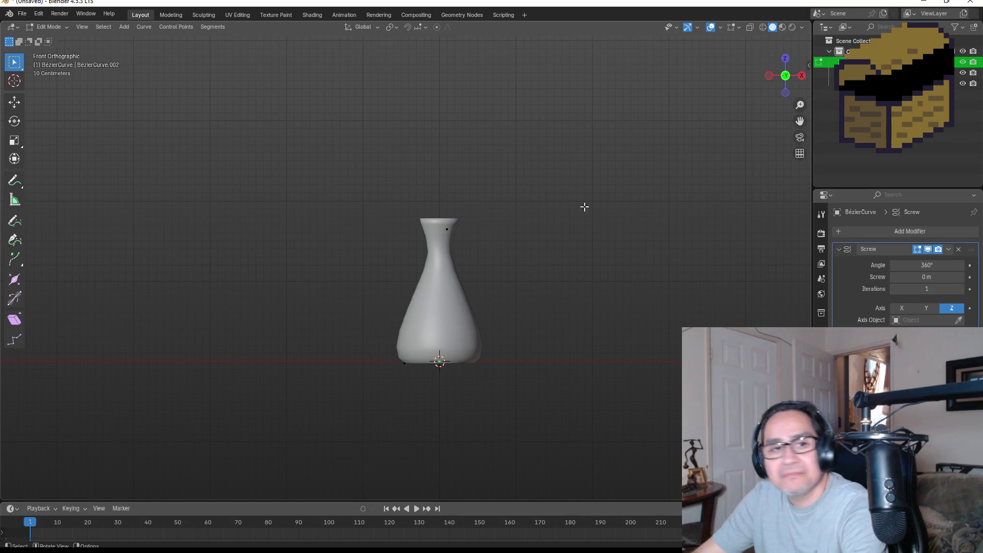
Orbit around the vase, then switch to Bottom view to inspect its underside.
mouse_move(531, 161)
mouse_down()
mouse_move(505, 257)
mouse_move(499, 232)
mouse_up()
mouse_move(436, 345)
mouse_down()
mouse_move(450, 267)
mouse_move(474, 408)
mouse_up()
key(KP_1)
scroll(512, 384, up, 3)
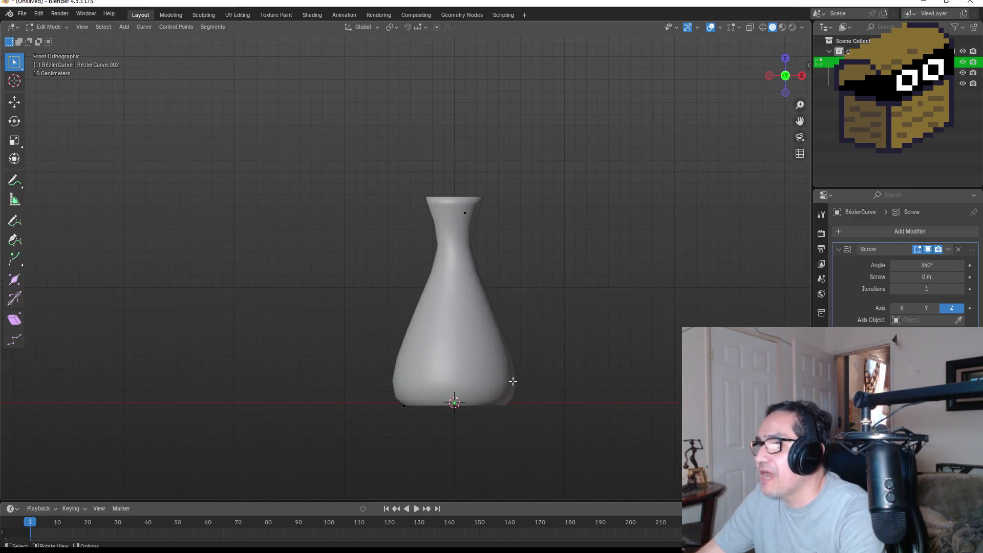
click(785, 93)
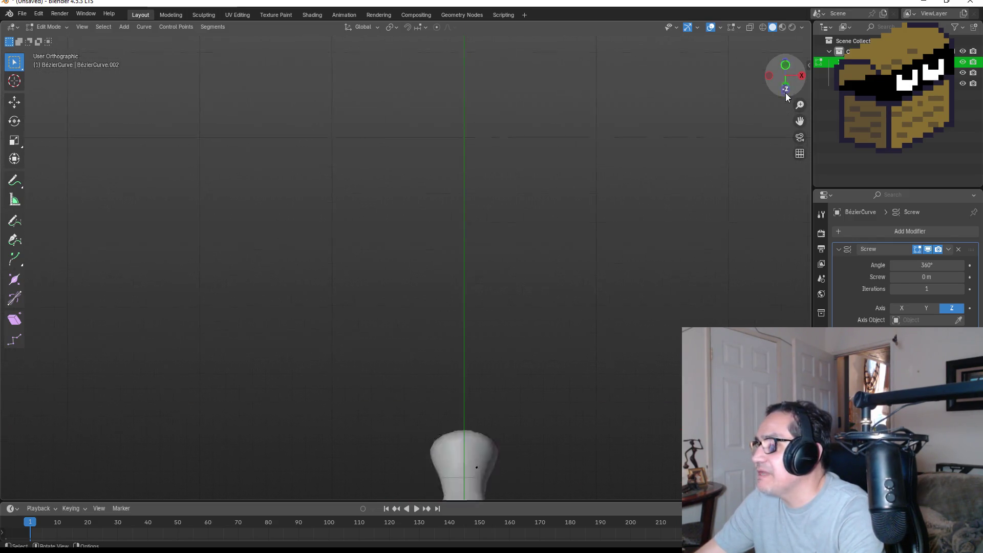
key(KP_1)
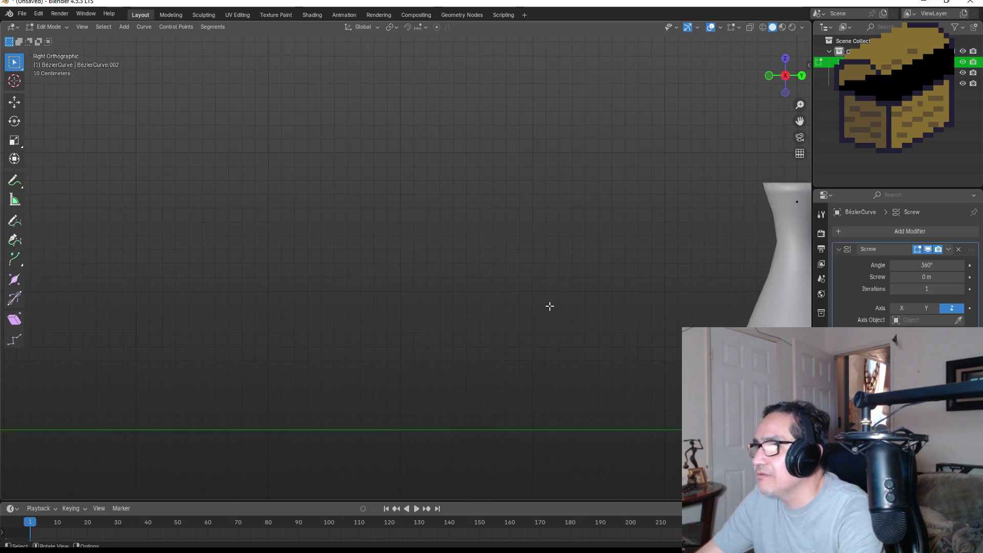
mouse_move(614, 358)
mouse_down()
mouse_move(569, 209)
mouse_move(574, 191)
mouse_up()
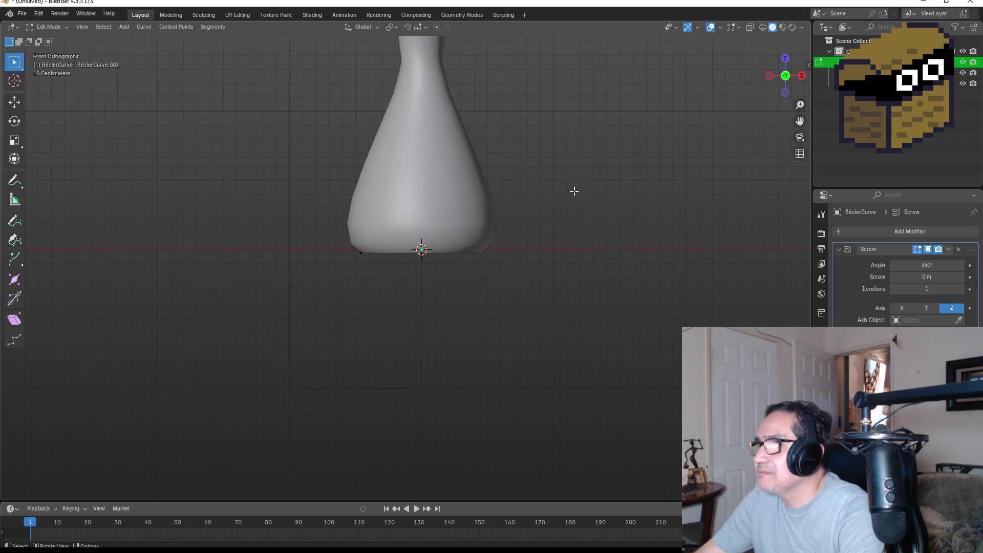
click(786, 93)
drag(509, 386, 547, 131)
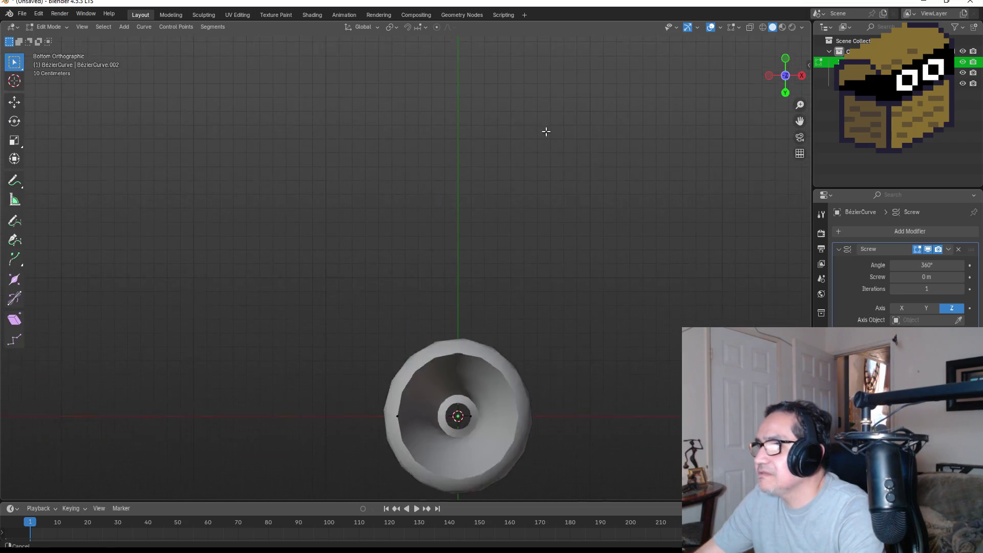
Attempt to close the base with F (fails: 'Cannot make segment'), then return to front view.
scroll(521, 308, up, 3)
key(Tab)
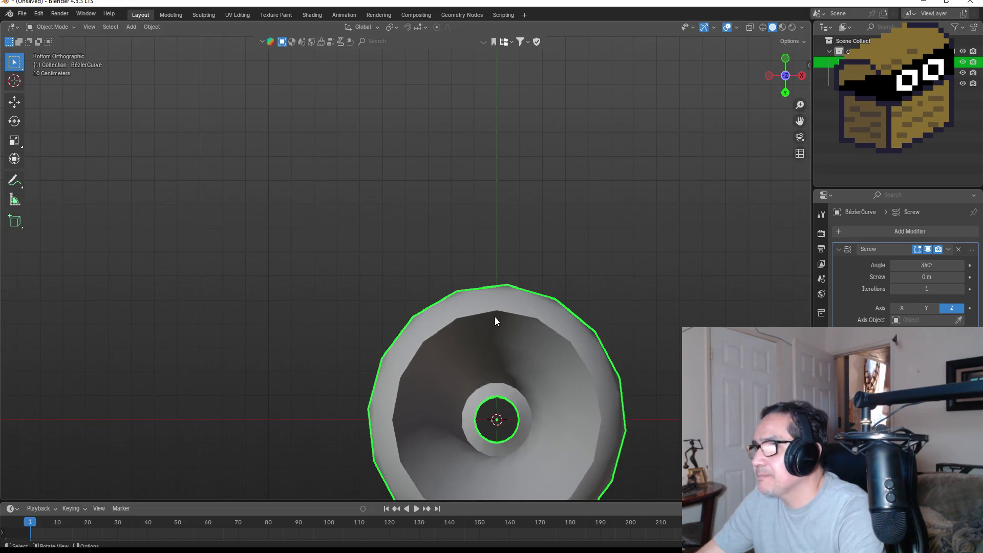
key(Tab)
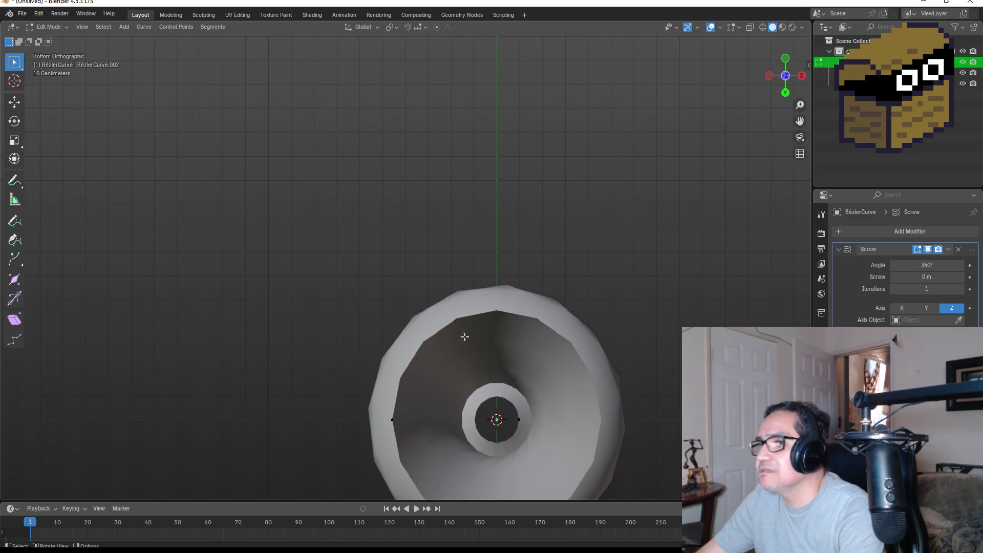
click(399, 429)
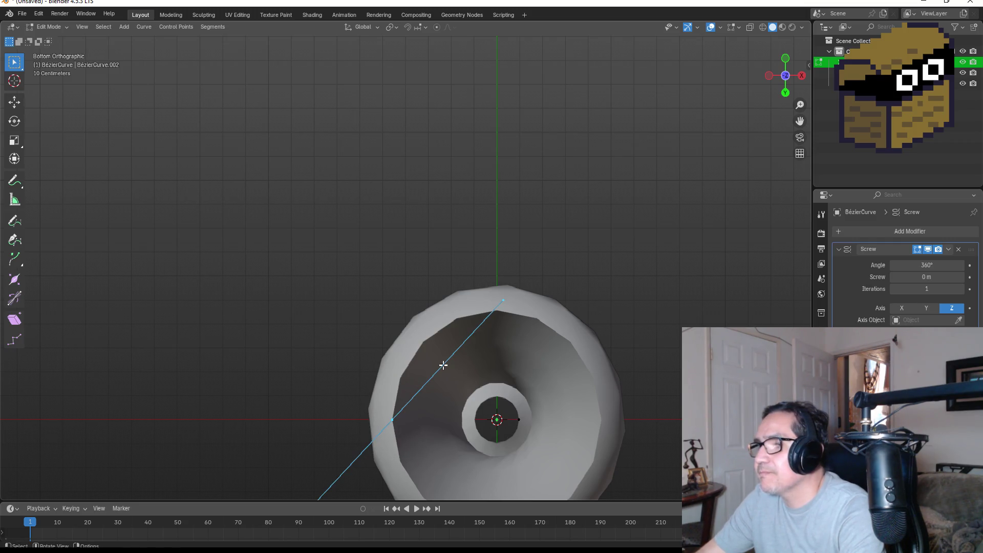
scroll(538, 323, down, 3)
scroll(542, 337, up, 1)
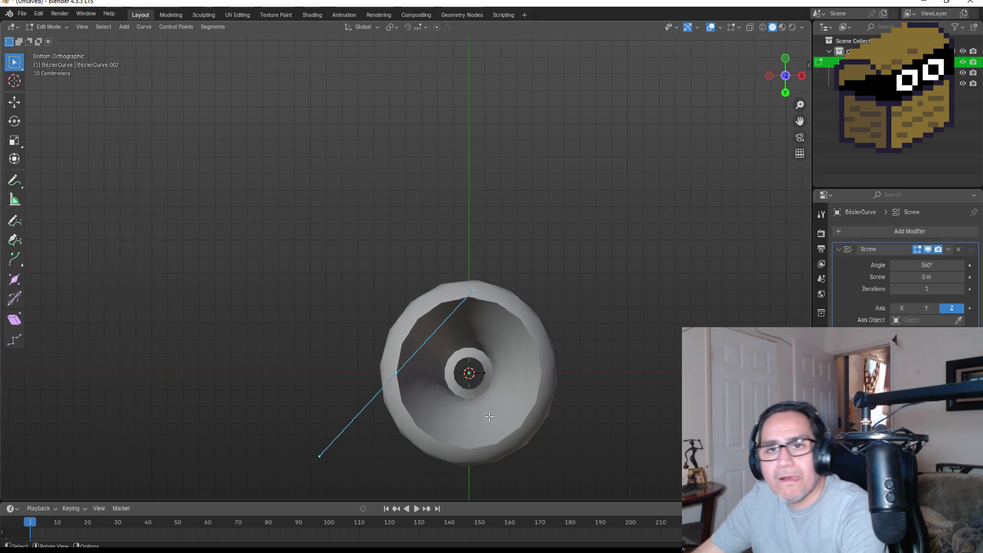
key(f)
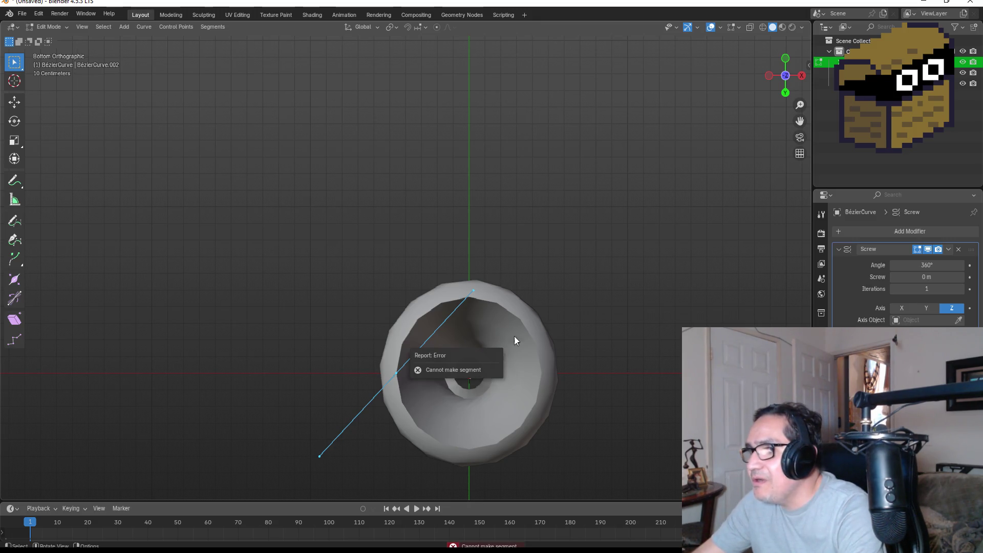
click(585, 310)
drag(341, 342, 450, 412)
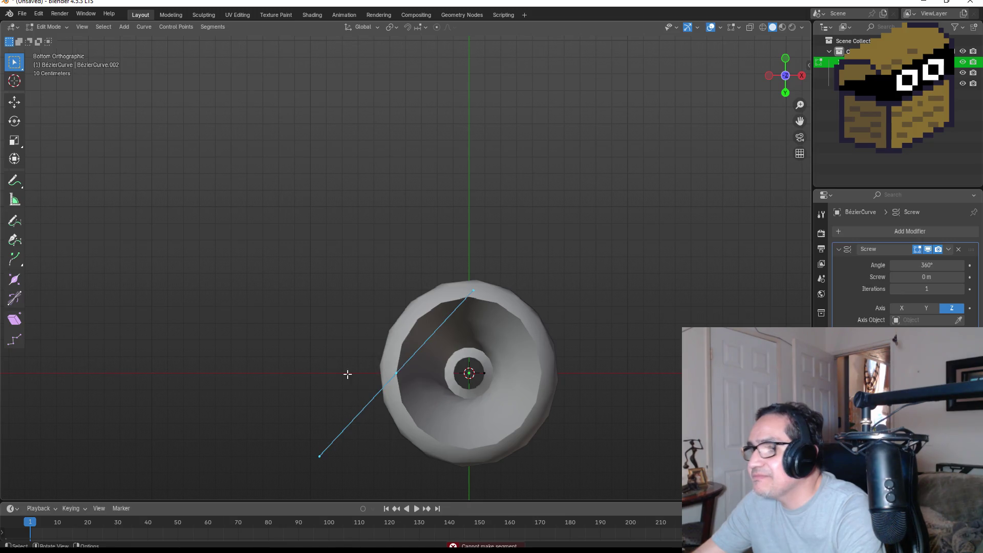
key(KP_1)
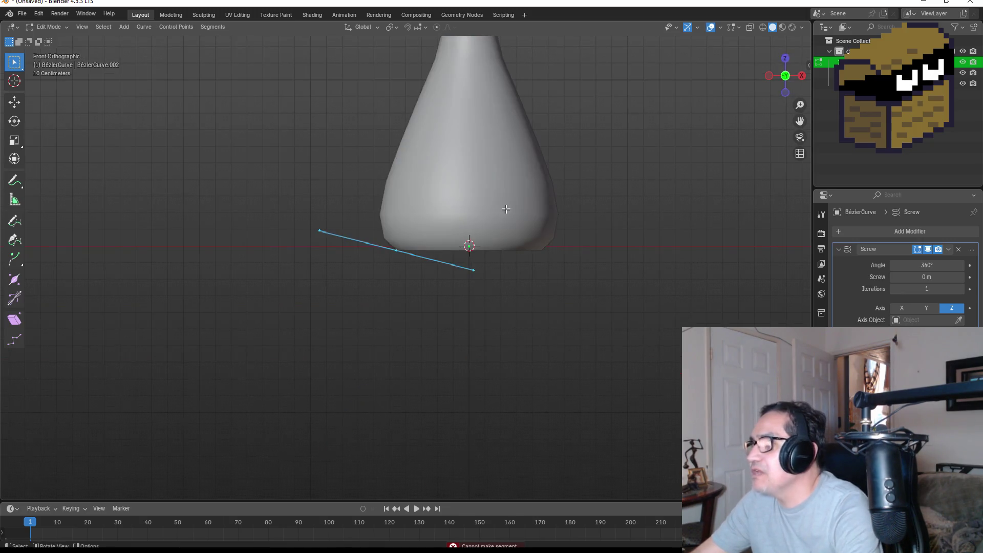
Return the vase to Object Mode and recenter the view.
key(Tab)
scroll(508, 157, down, 3)
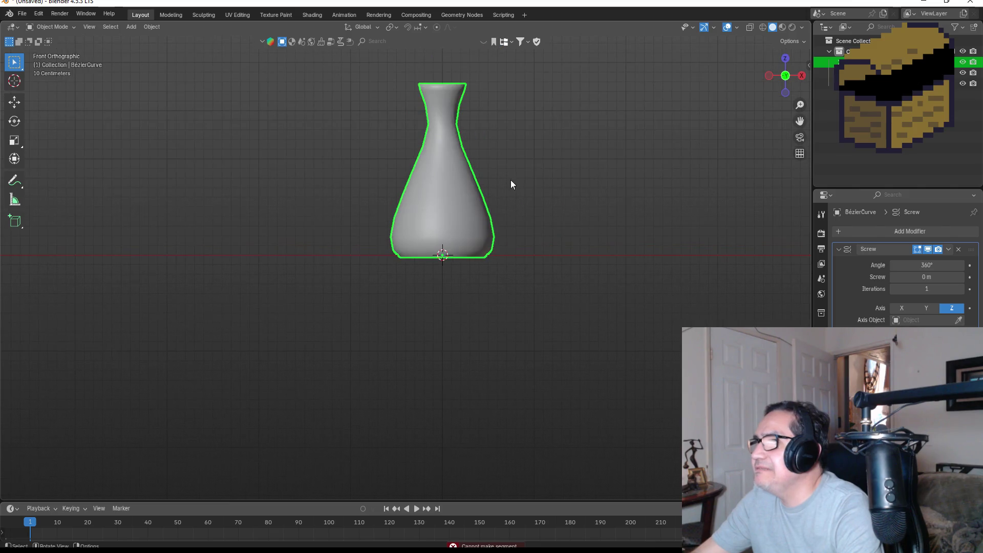
drag(546, 173, 490, 255)
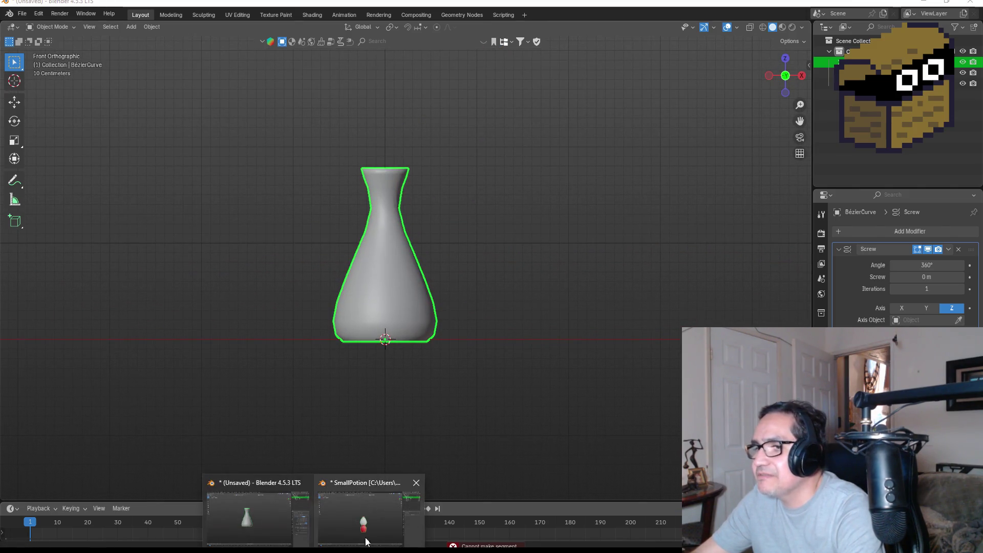
Inspect the SmallPotion bottle file's curve, then close that Blender window.
click(367, 512)
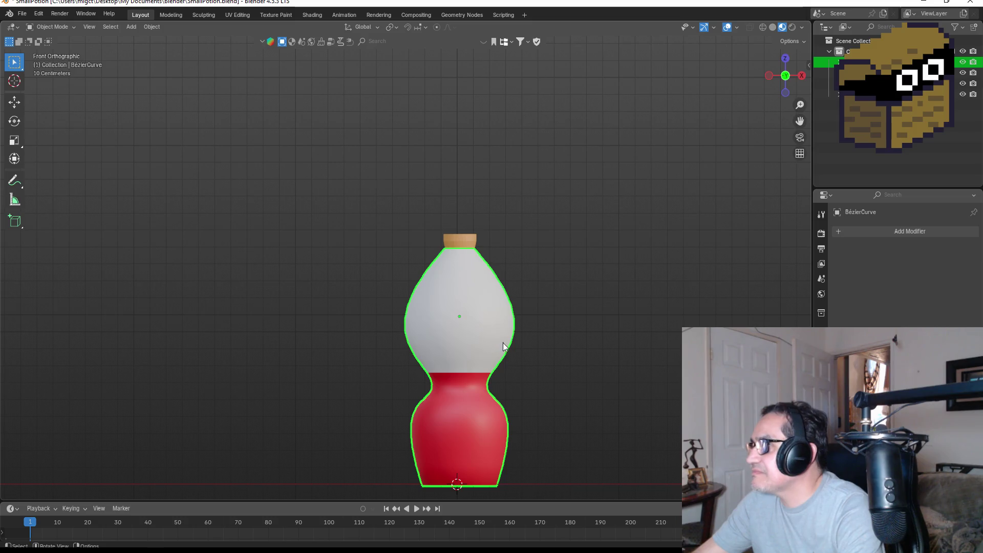
key(Tab)
mouse_move(529, 340)
mouse_down()
mouse_move(531, 221)
mouse_move(501, 267)
mouse_move(528, 344)
mouse_up()
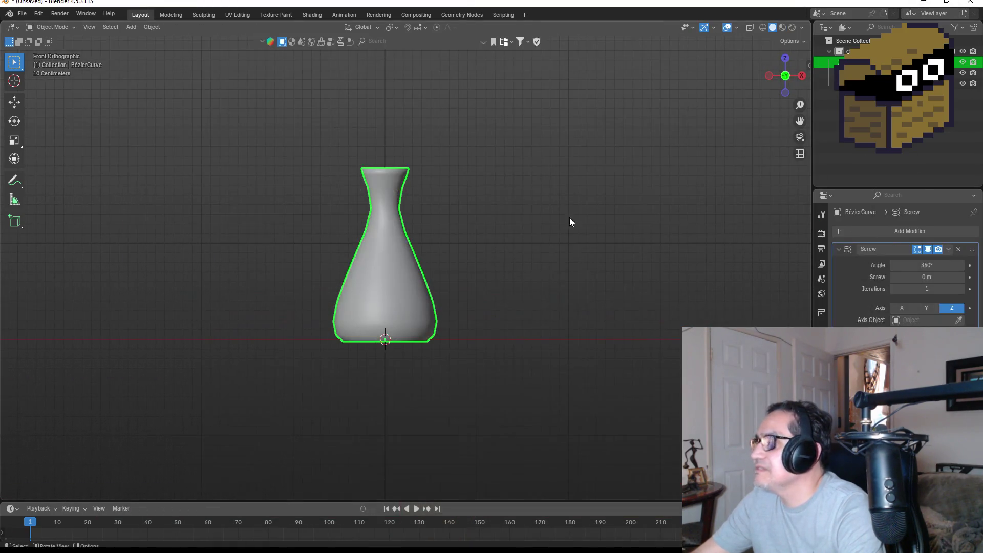
mouse_move(316, 550)
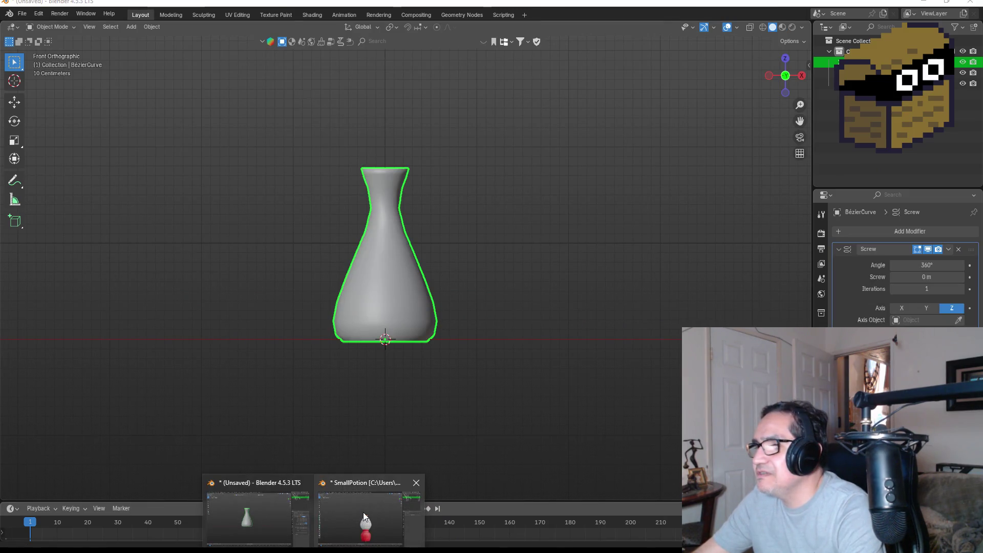
click(366, 515)
key(Tab)
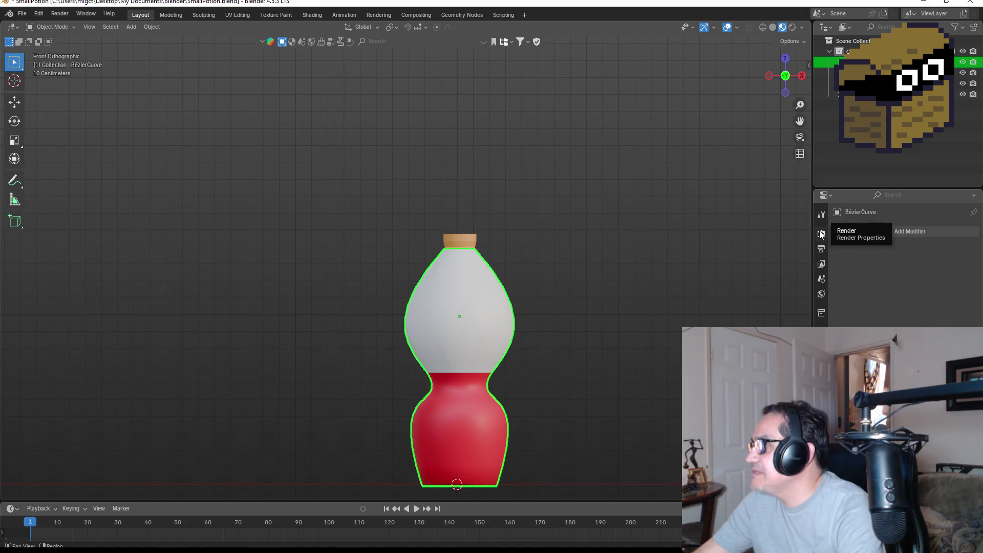
click(979, 2)
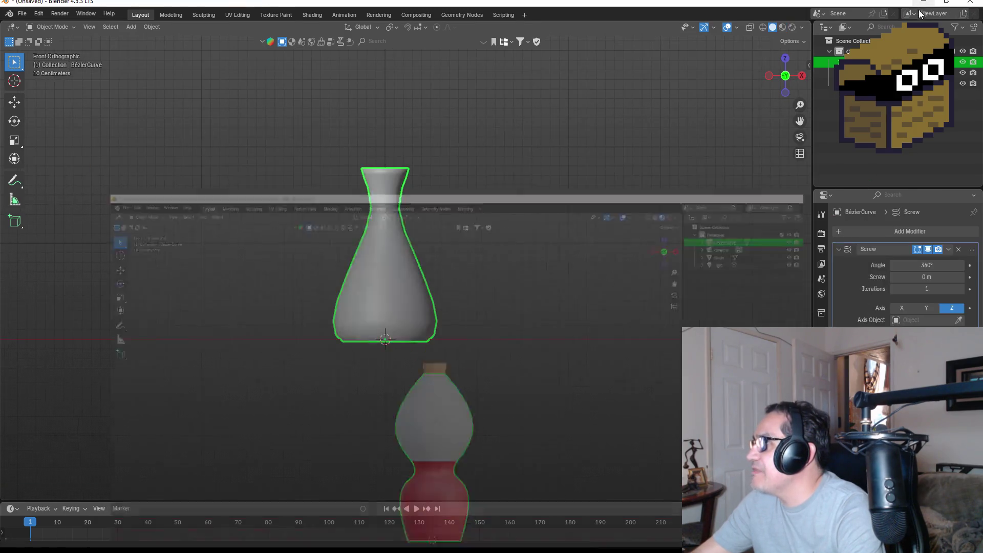
Try applying the Screw modifier on the vase curve.
click(949, 250)
click(911, 264)
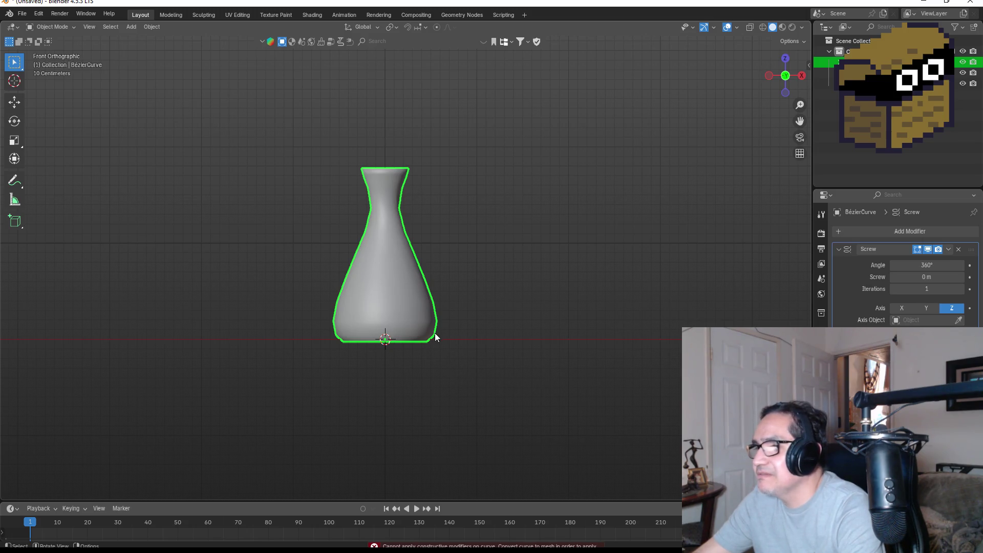
key(Tab)
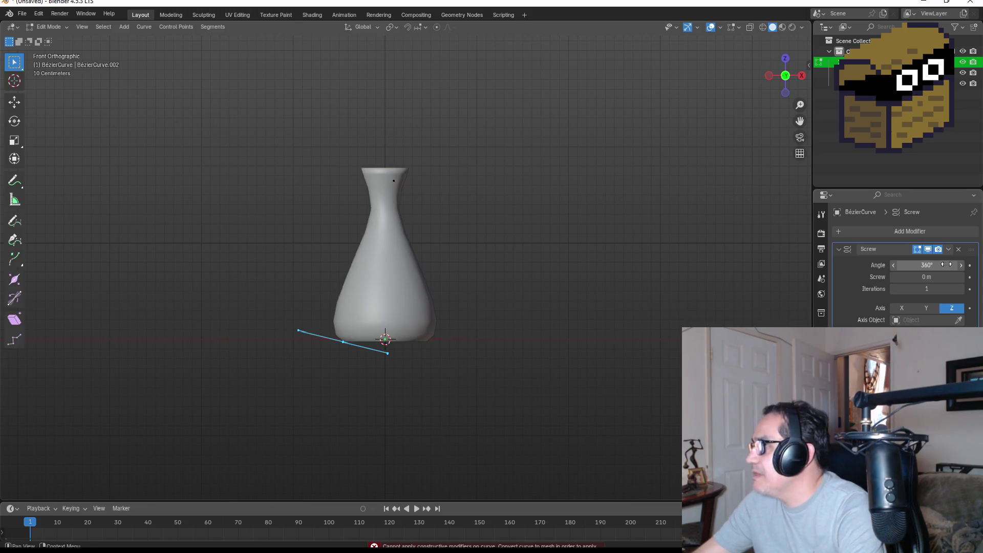
click(949, 249)
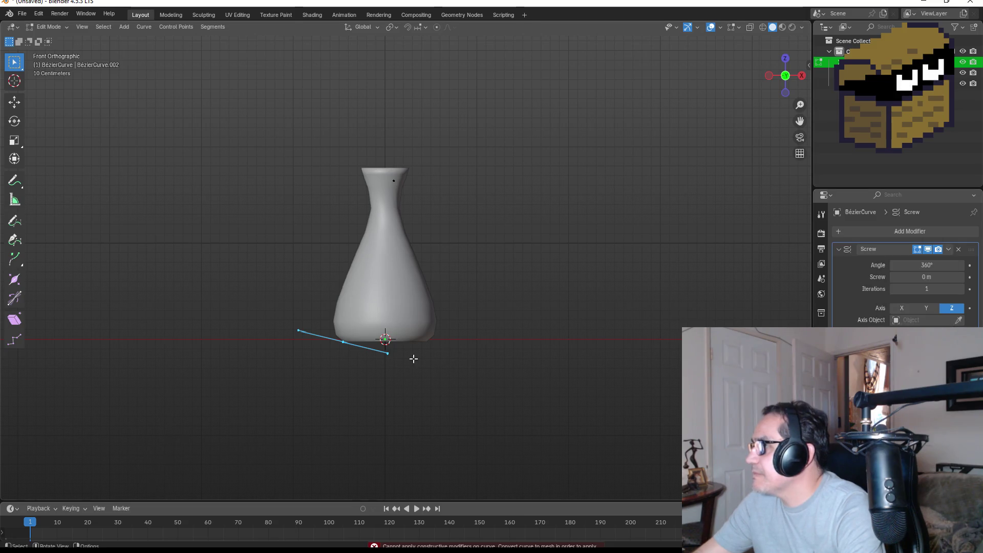
key(Tab)
Convert the vase curve to a mesh with Keep Original enabled.
scroll(379, 314, up, 3)
right_click(380, 313)
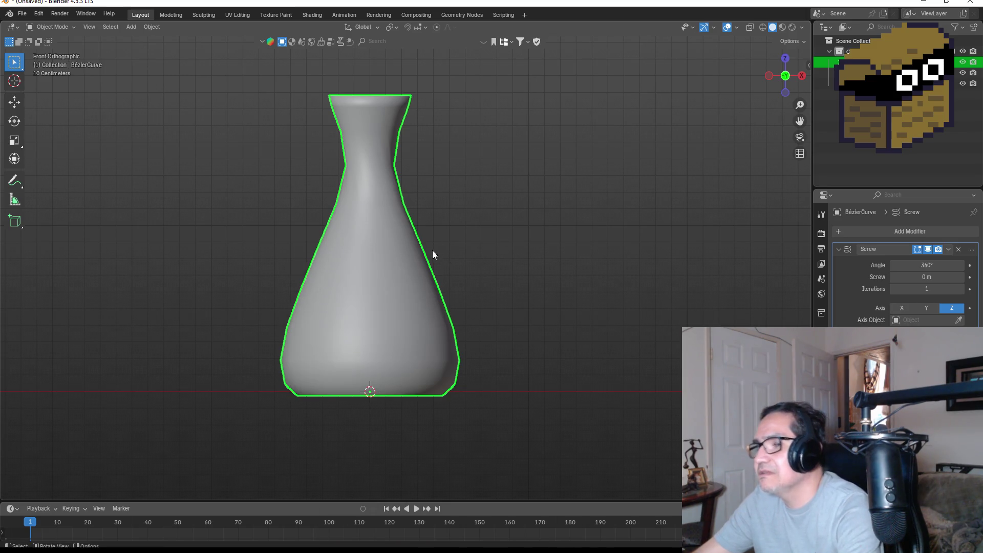
right_click(394, 260)
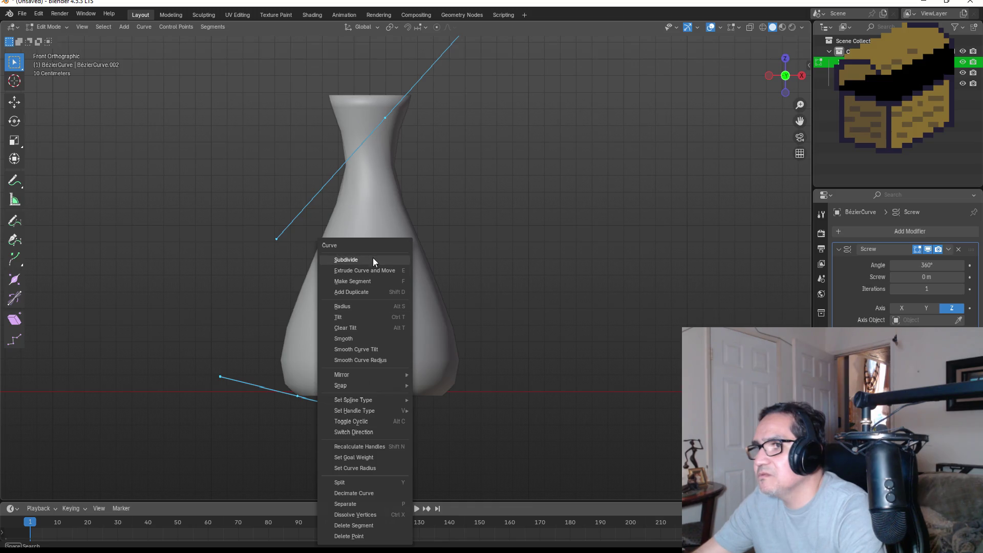
click(374, 259)
key(Tab)
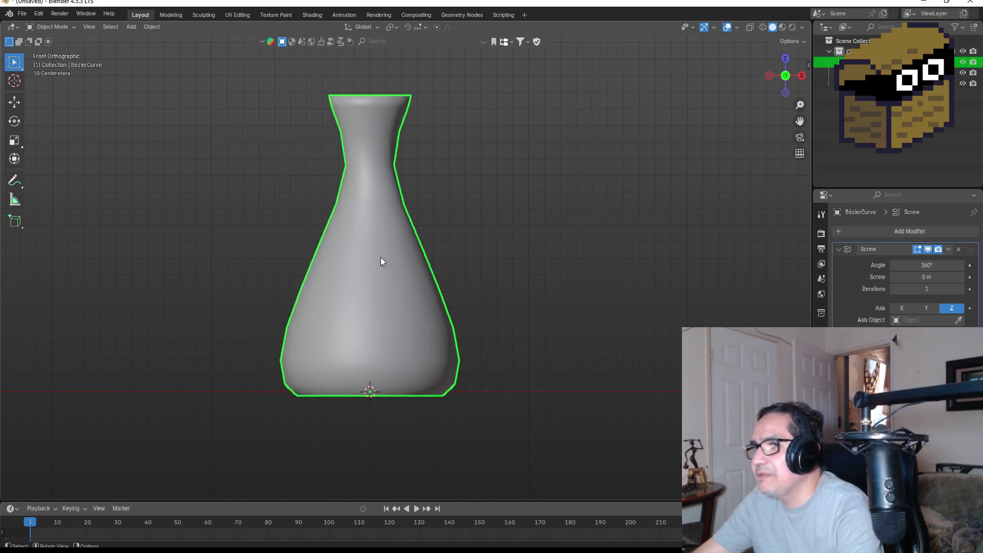
right_click(380, 257)
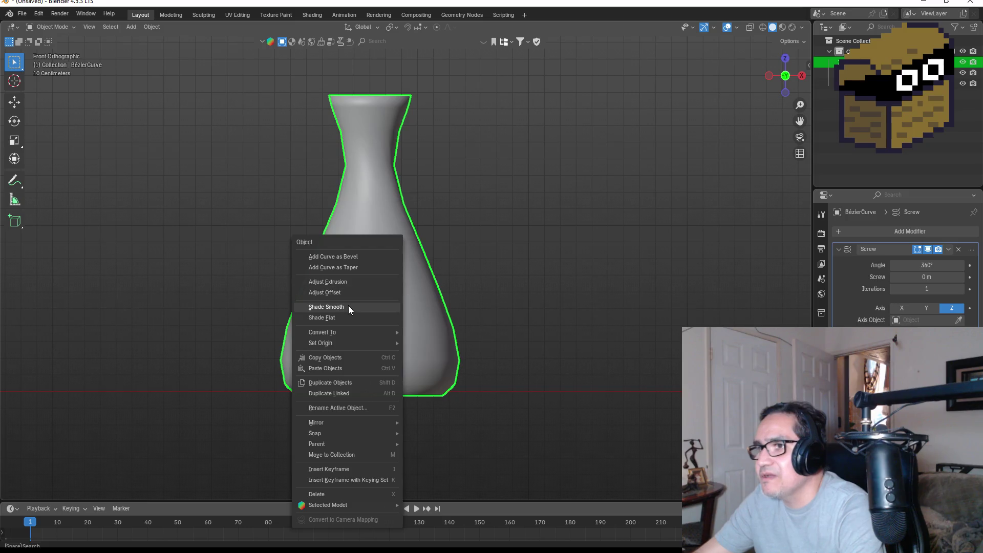
mouse_move(345, 335)
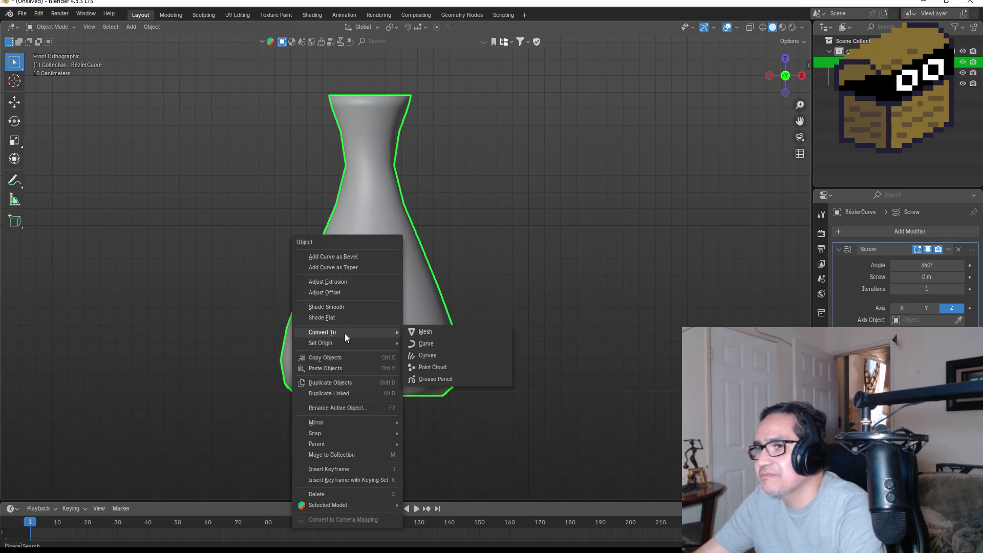
click(425, 332)
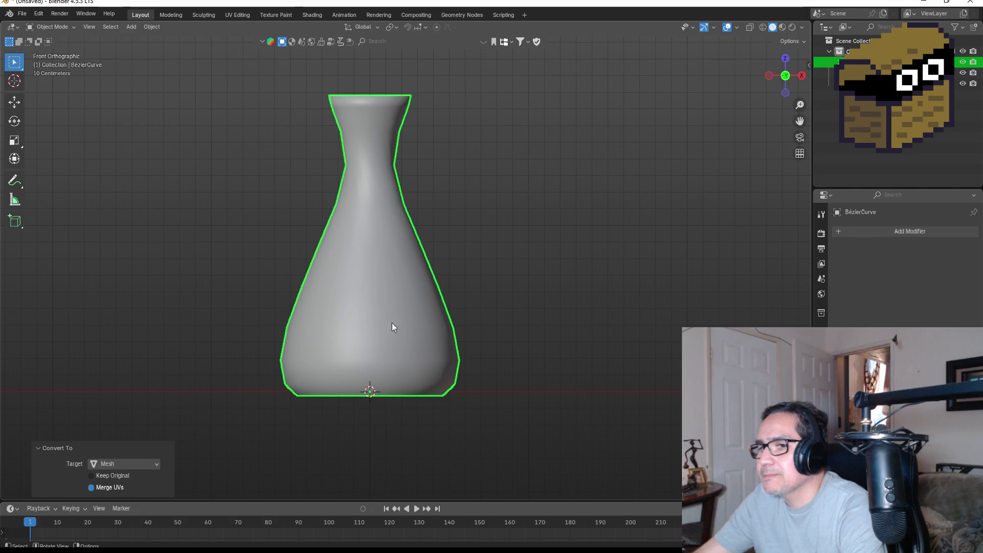
click(110, 475)
click(294, 305)
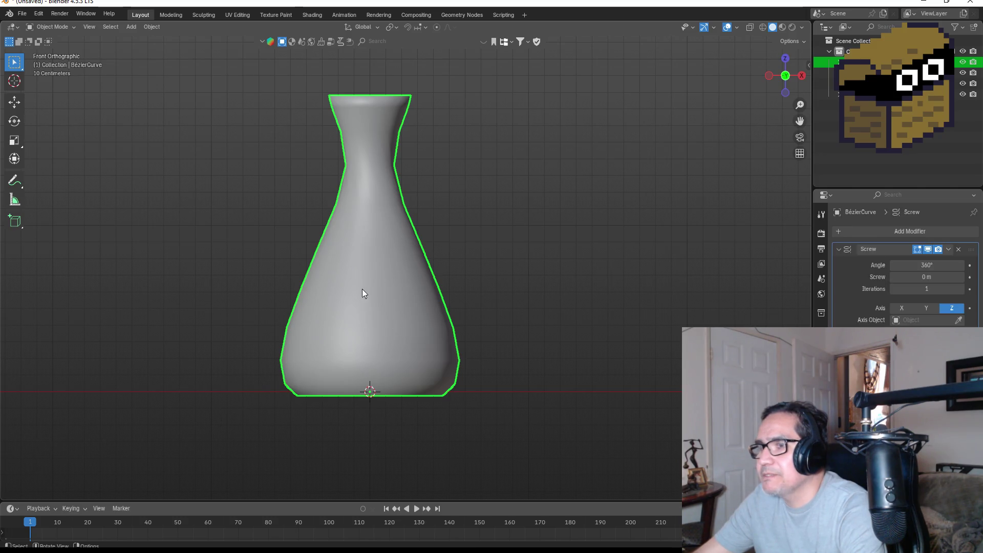
In front view, delete the curve's top control point, then select its bottom point.
key(Tab)
drag(428, 328, 438, 230)
scroll(328, 380, up, 3)
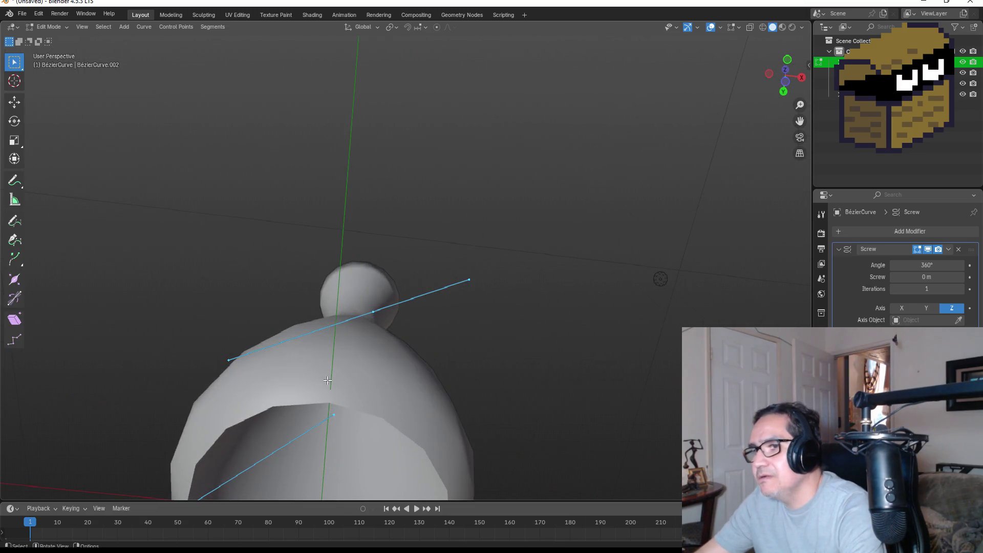
click(282, 404)
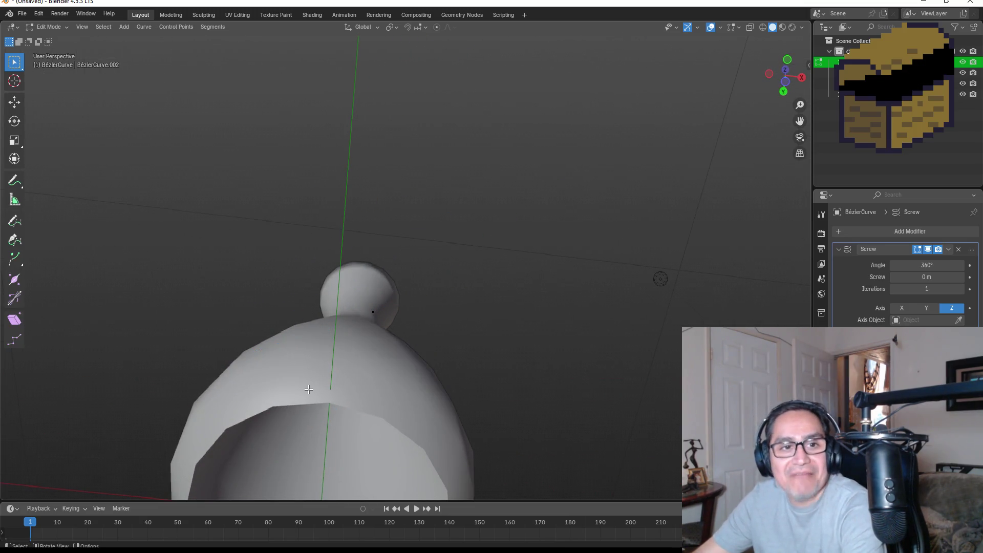
key(KP_1)
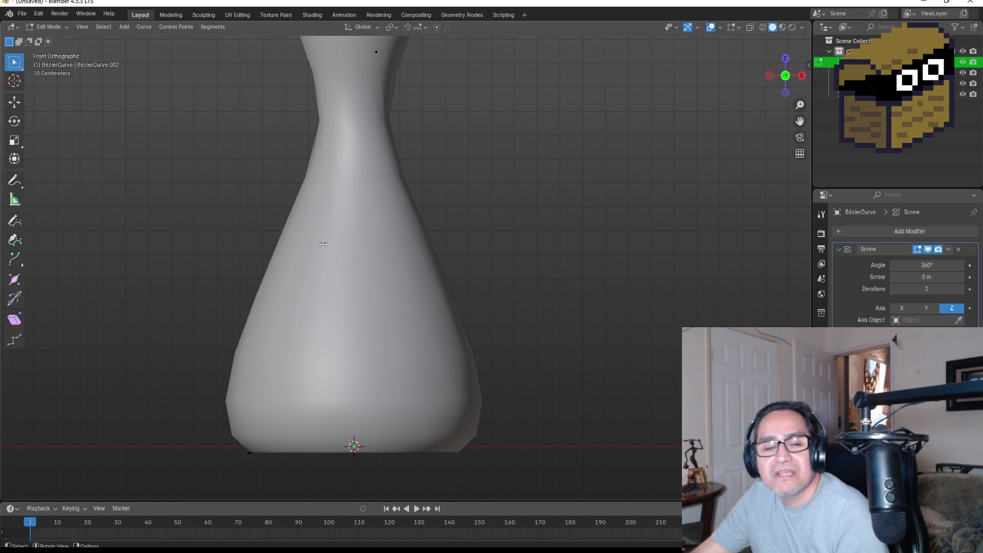
scroll(381, 262, down, 3)
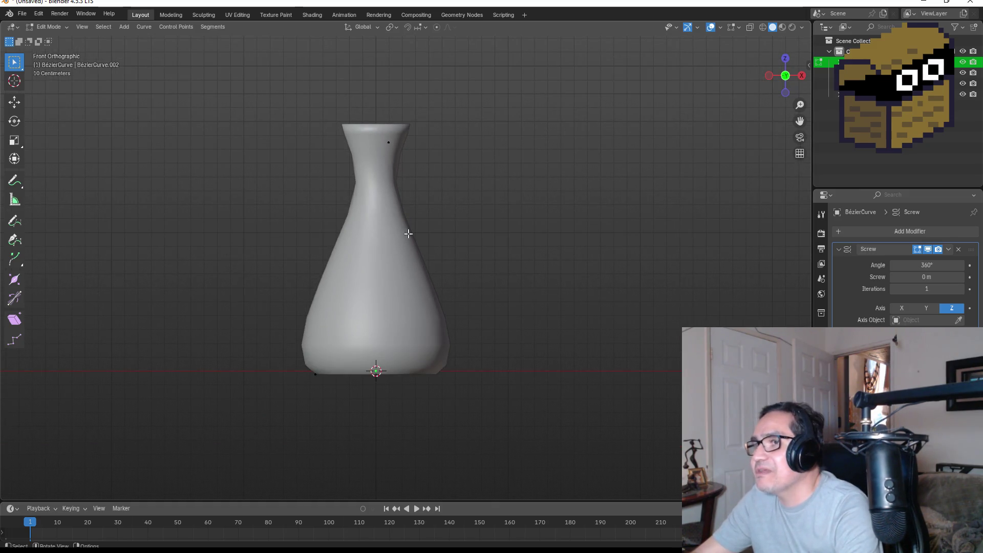
click(388, 144)
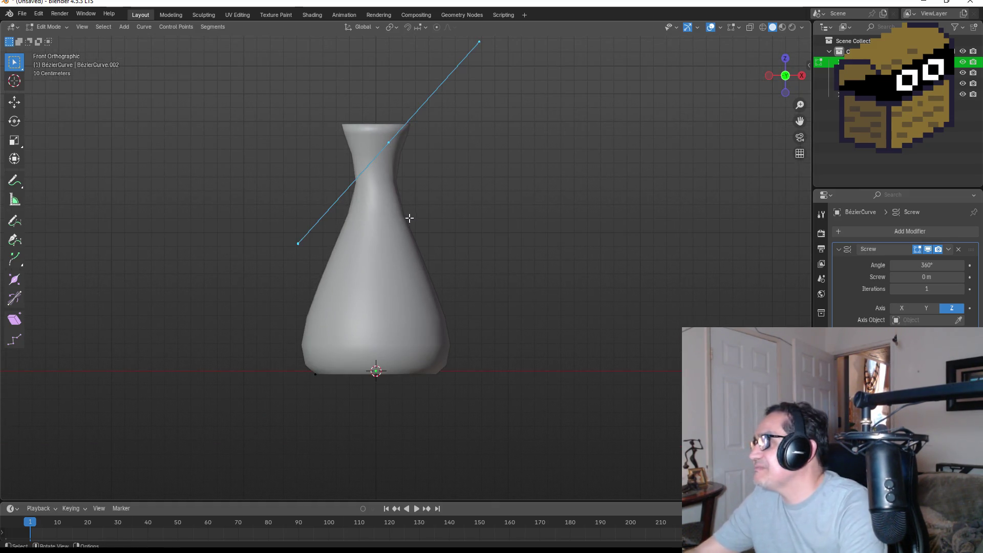
key(x)
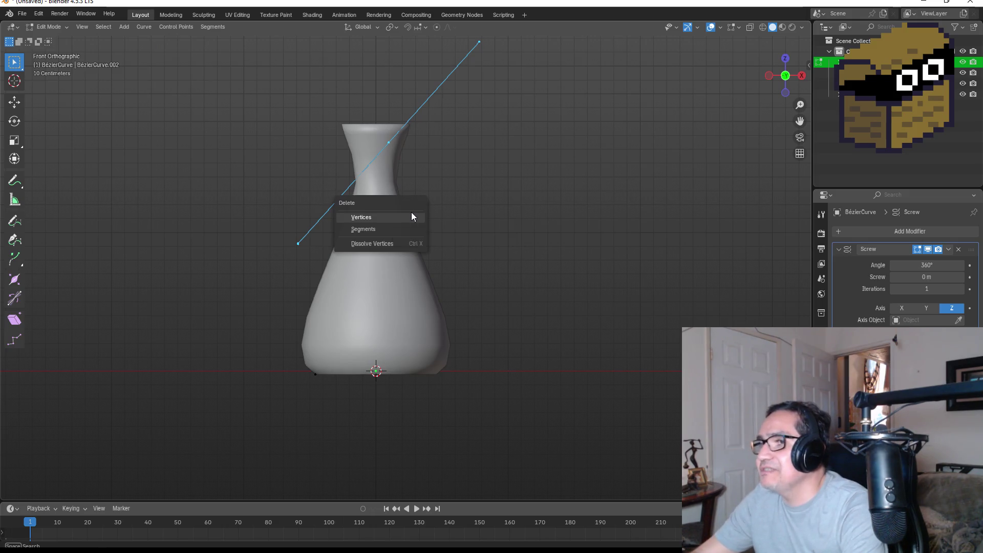
click(411, 212)
drag(222, 337, 376, 398)
Delete the bottom curve point and reselect the vase in Object Mode.
key(x)
click(347, 400)
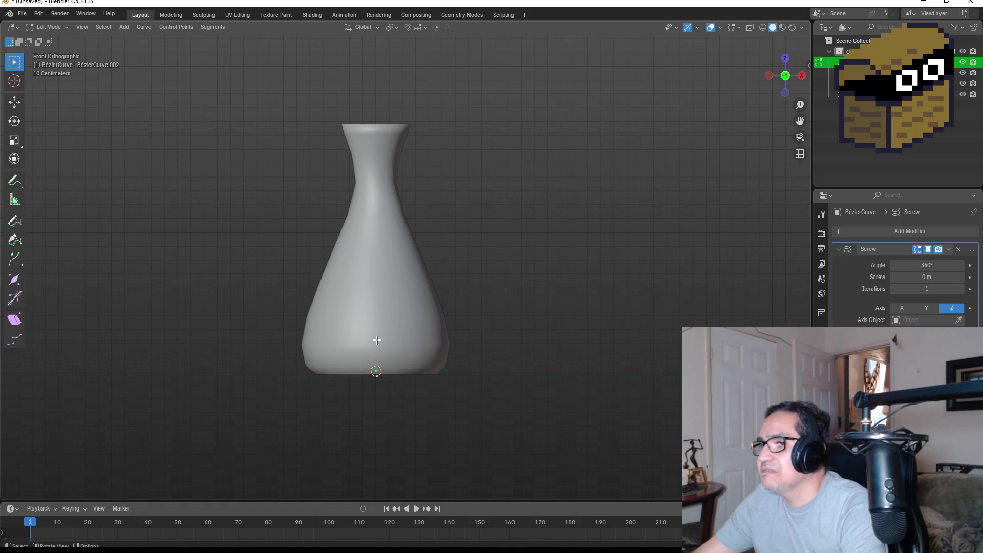
key(Tab)
click(374, 286)
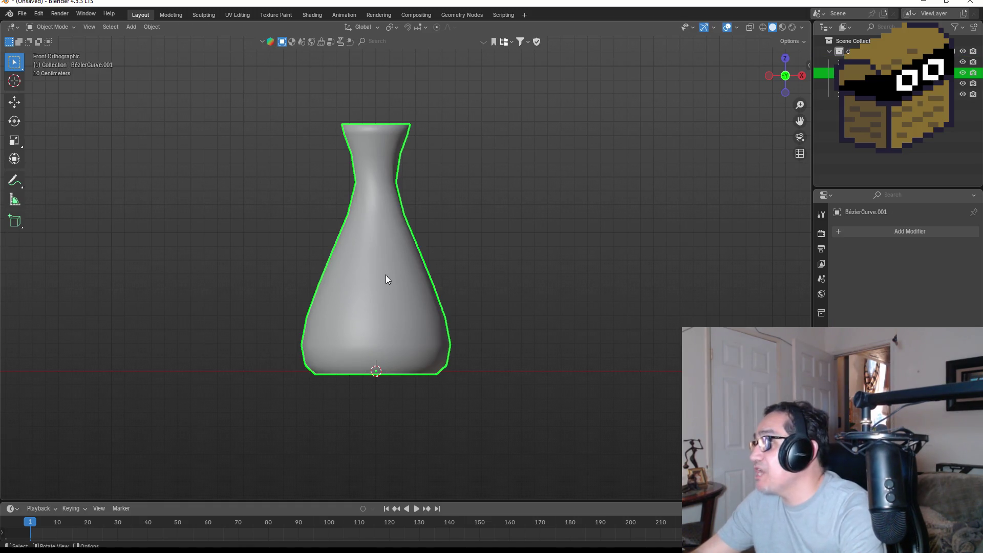
Convert the vase to a mesh keeping the original, and enter mesh Edit Mode.
right_click(385, 275)
mouse_move(385, 275)
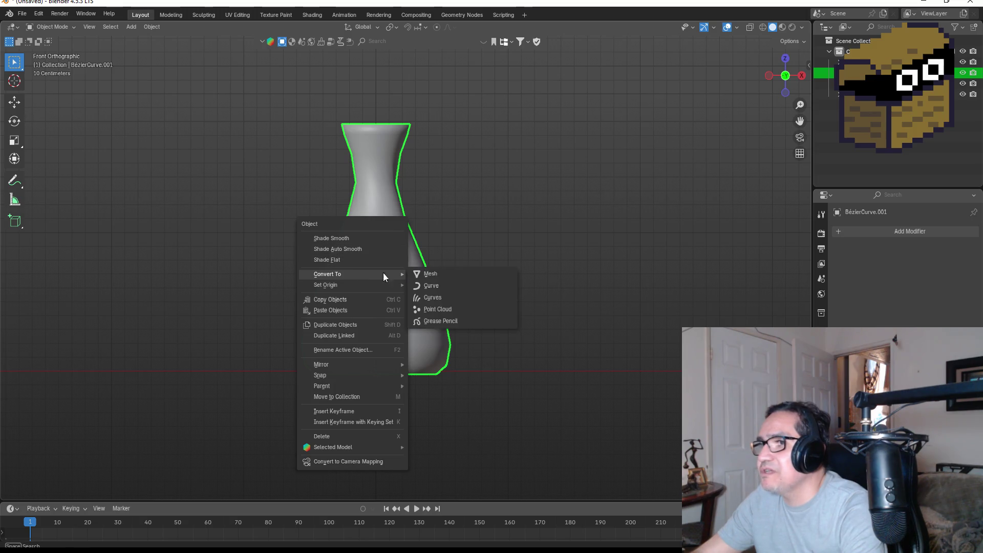
click(450, 274)
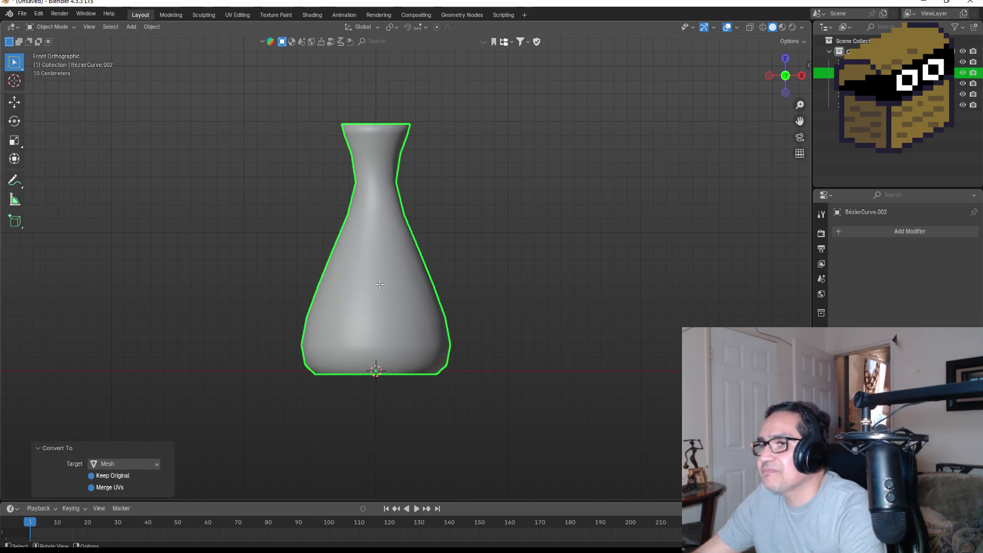
key(Tab)
mouse_move(391, 292)
mouse_down()
mouse_move(527, 244)
mouse_move(524, 323)
mouse_move(507, 194)
mouse_move(476, 325)
mouse_move(474, 217)
mouse_move(467, 249)
mouse_up()
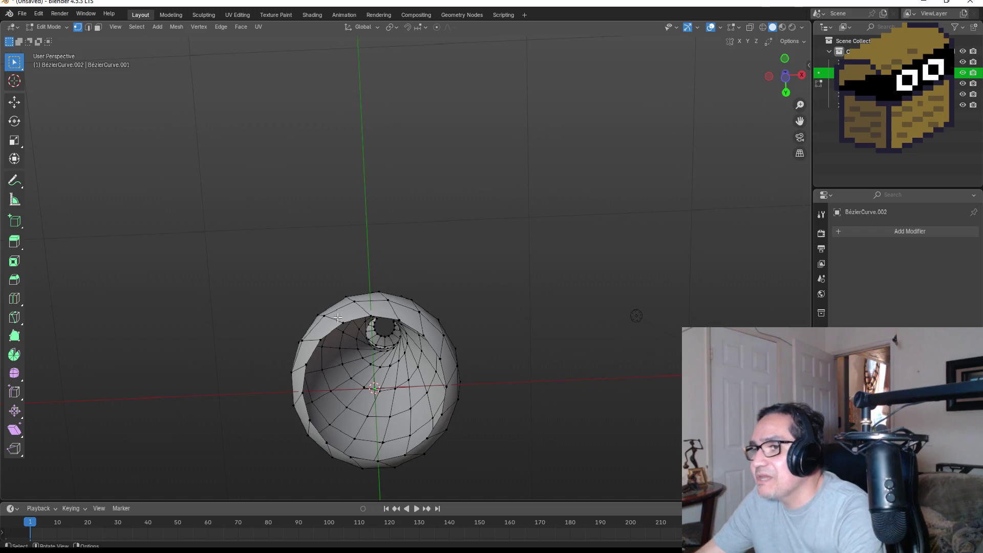
Select the bottom rim edge loop and grid-fill the opening instead of a single-face fill.
click(89, 29)
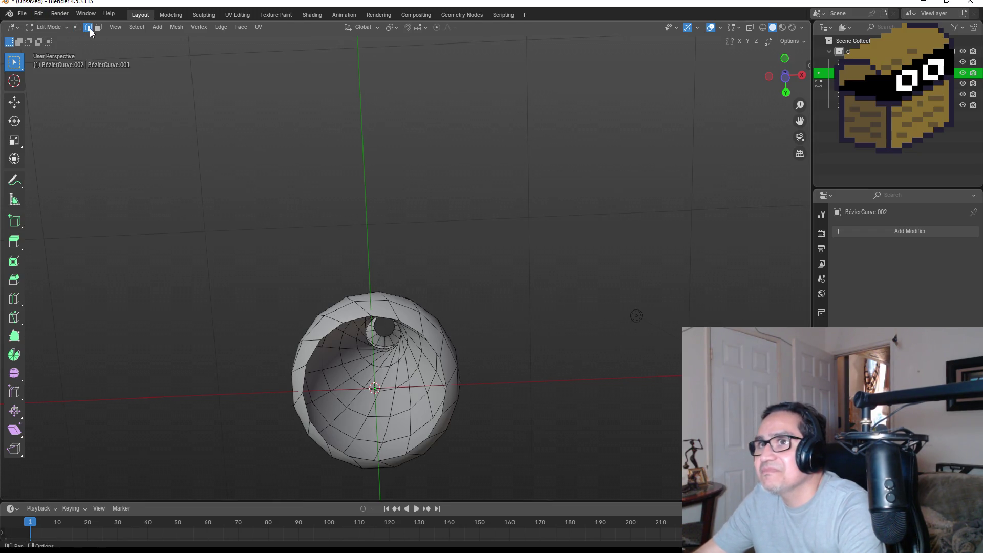
alt+click(348, 319)
key(f)
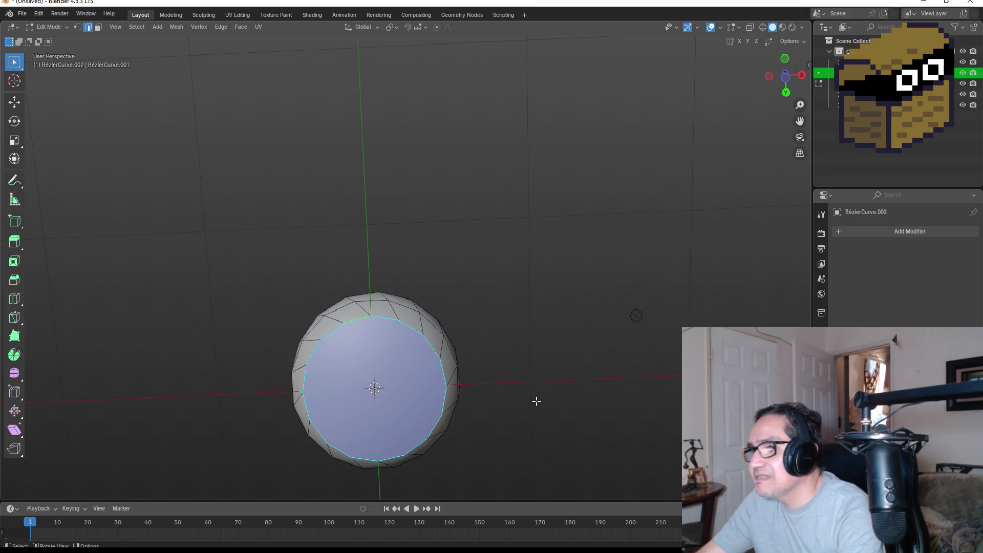
key(ctrl+z)
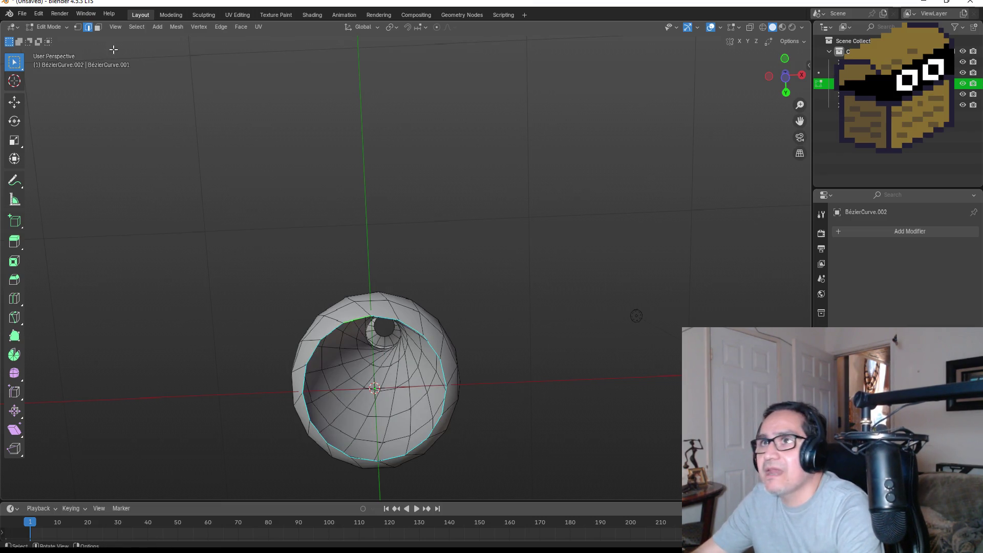
click(241, 27)
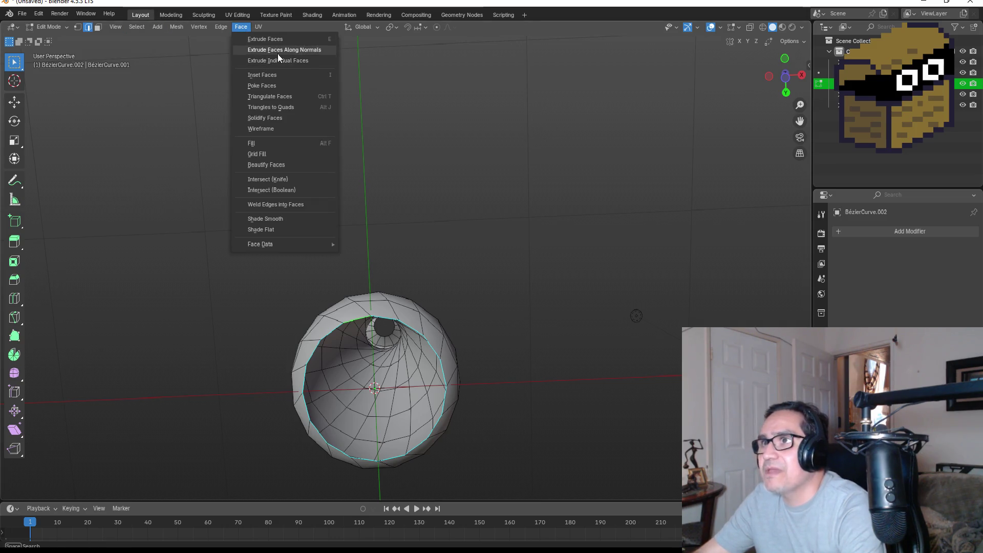
click(287, 153)
Deselect, return to Object Mode and switch to the front view.
click(563, 271)
mouse_move(562, 270)
mouse_down()
mouse_move(545, 347)
mouse_move(520, 362)
mouse_move(555, 132)
mouse_move(529, 219)
mouse_move(542, 213)
mouse_up()
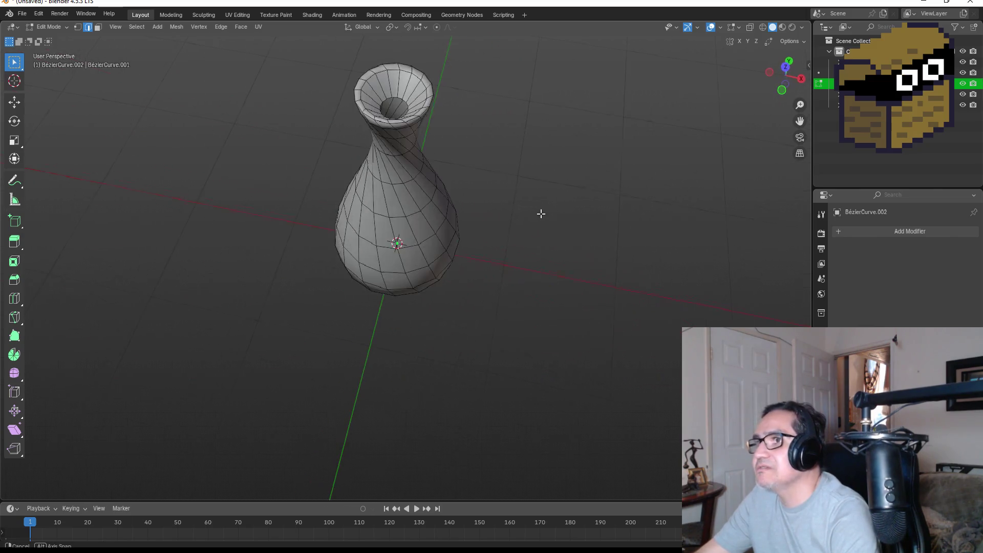
key(Tab)
key(KP_1)
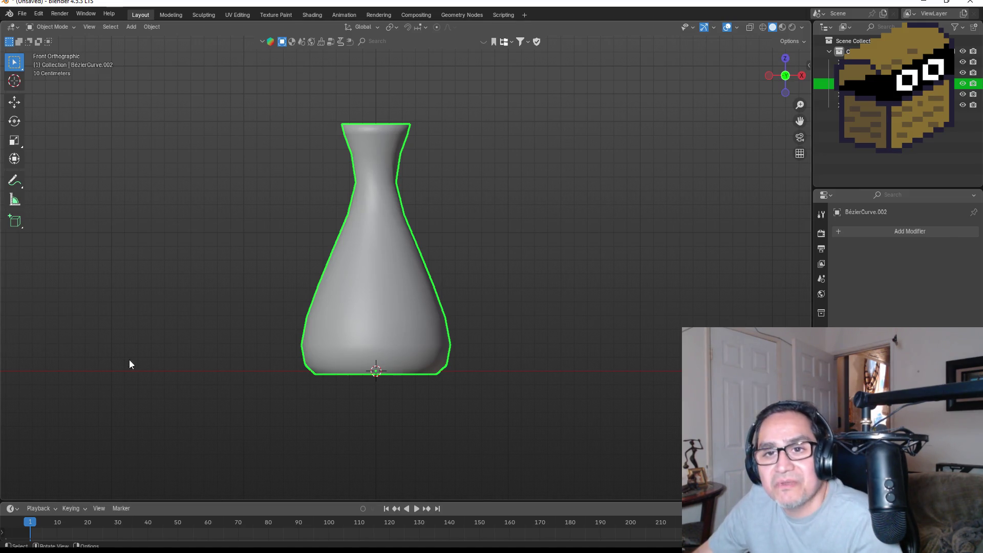
Orbit and zoom the view to look over the whole vase.
mouse_move(545, 184)
mouse_down()
mouse_move(497, 288)
mouse_move(538, 212)
mouse_move(446, 321)
mouse_move(452, 301)
mouse_move(596, 256)
mouse_move(576, 192)
mouse_move(392, 257)
mouse_up()
scroll(393, 257, up, 3)
scroll(419, 249, down, 2)
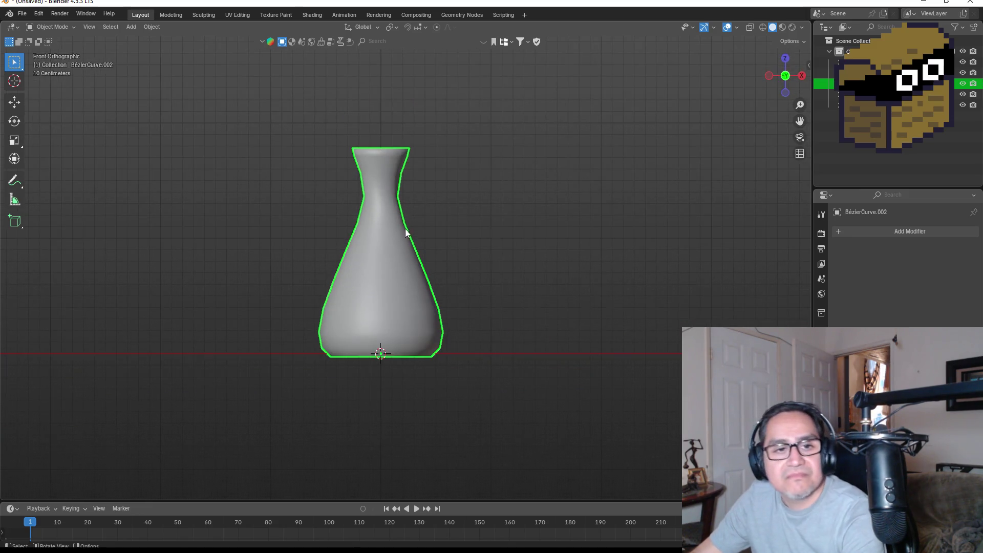
Save the scene under the new name Vase1.blend with Save As.
click(23, 14)
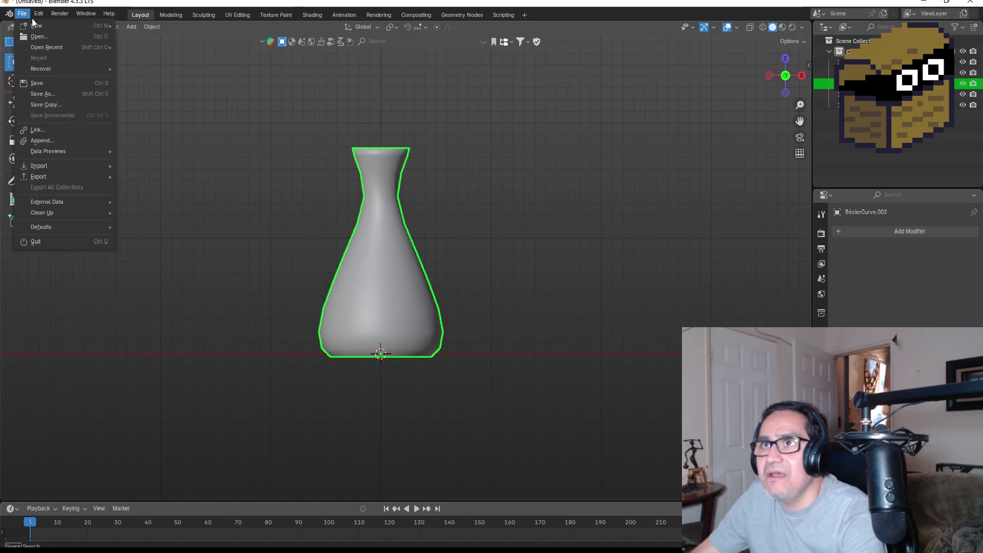
click(57, 90)
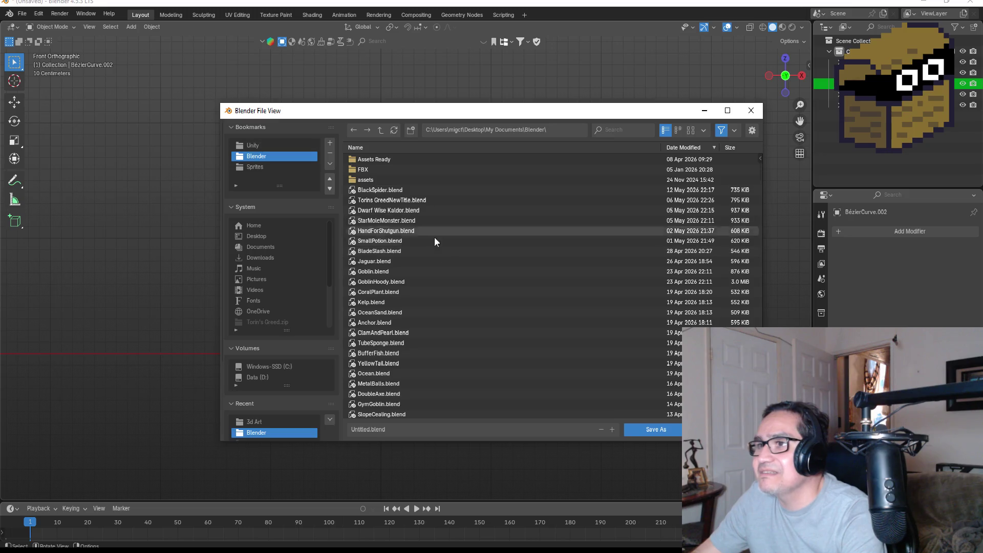
click(417, 427)
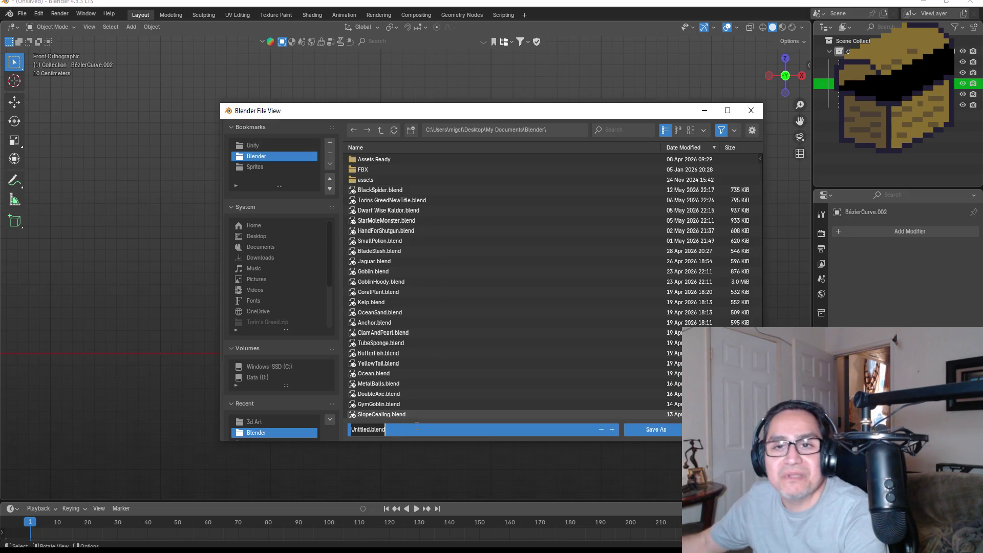
text(Vase)
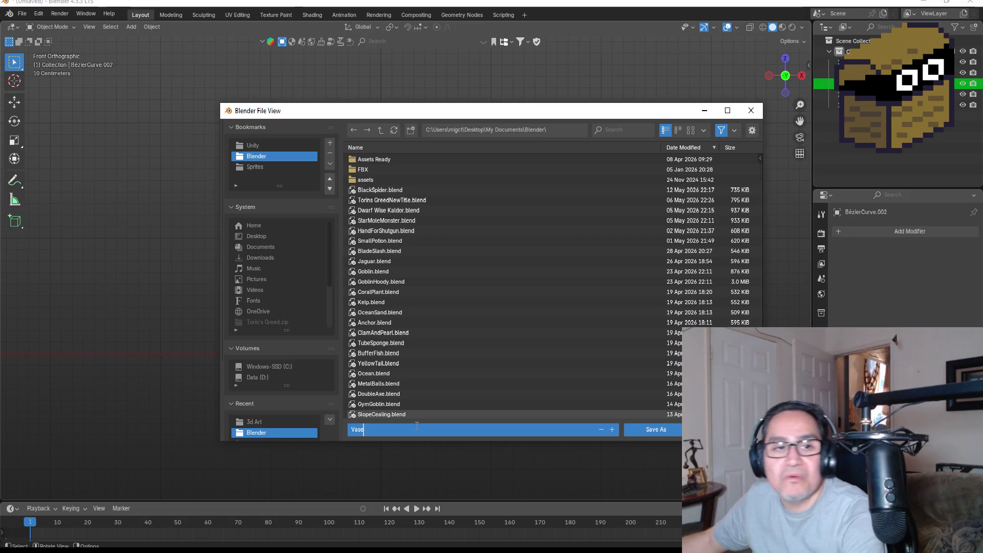
text(1)
key(Return)
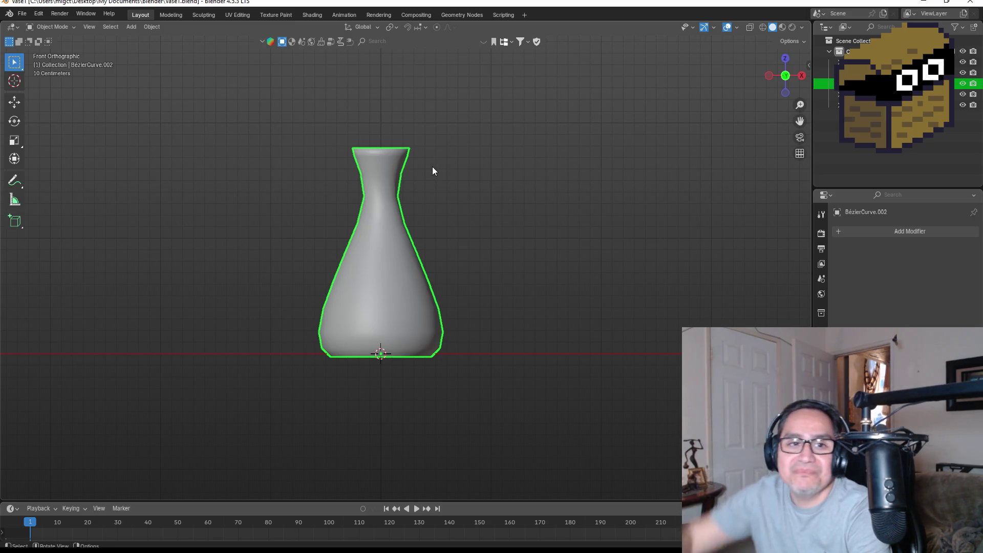
mouse_move(403, 249)
mouse_down()
mouse_move(465, 233)
mouse_move(449, 277)
mouse_move(483, 142)
mouse_move(474, 182)
mouse_move(468, 160)
mouse_move(436, 185)
mouse_move(529, 192)
mouse_up()
scroll(532, 194, up, 2)
key(KP_1)
scroll(461, 235, down, 5)
mouse_move(436, 256)
mouse_down()
mouse_move(420, 334)
mouse_move(445, 261)
mouse_move(426, 337)
mouse_move(434, 384)
mouse_move(459, 348)
mouse_move(438, 360)
mouse_move(473, 330)
mouse_move(477, 270)
mouse_up()
key(KP_1)
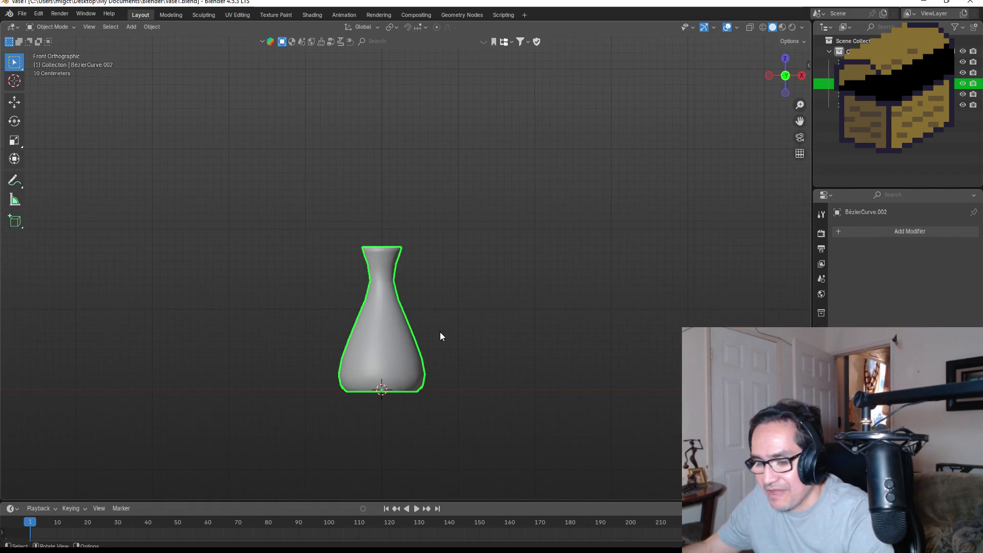
key(n)
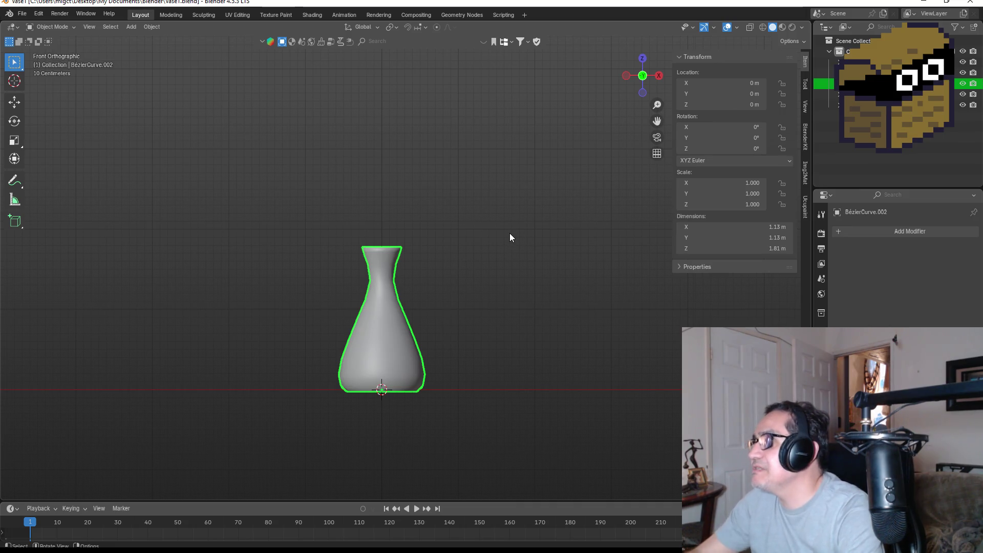
key(n)
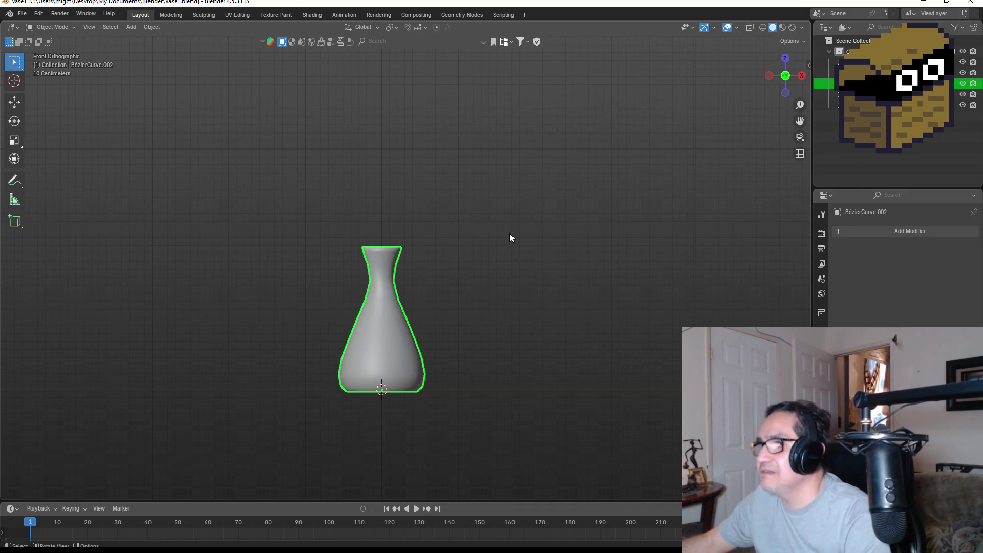
click(532, 214)
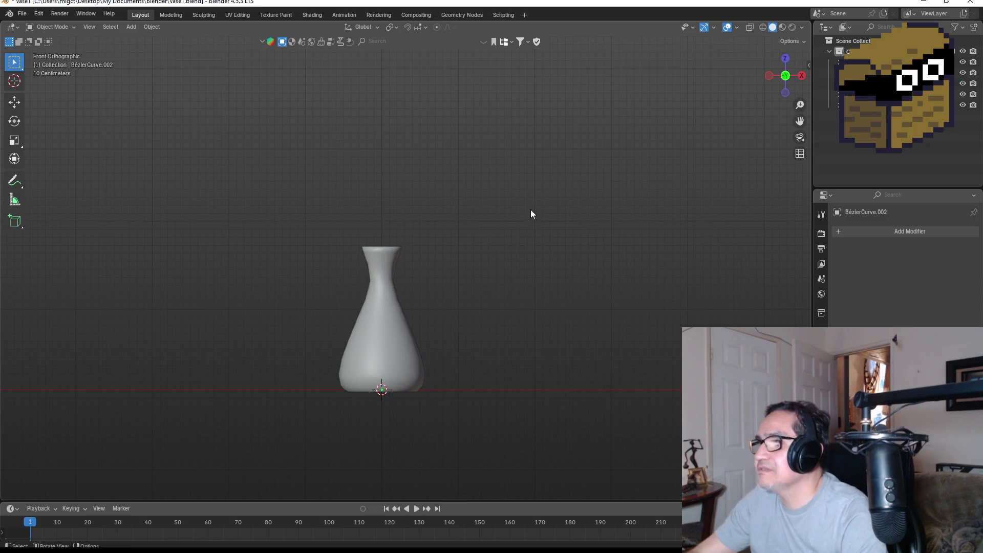
right_click(531, 210)
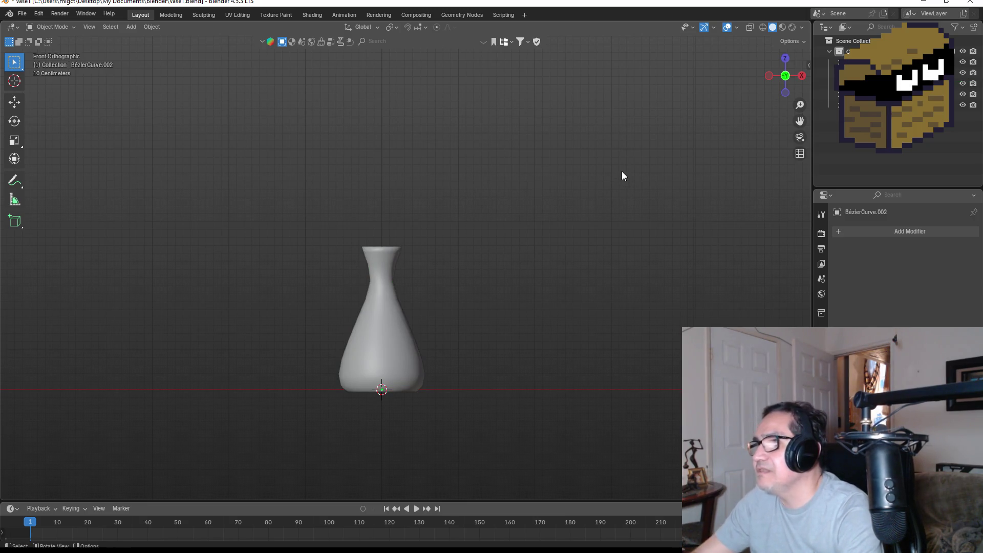
click(738, 26)
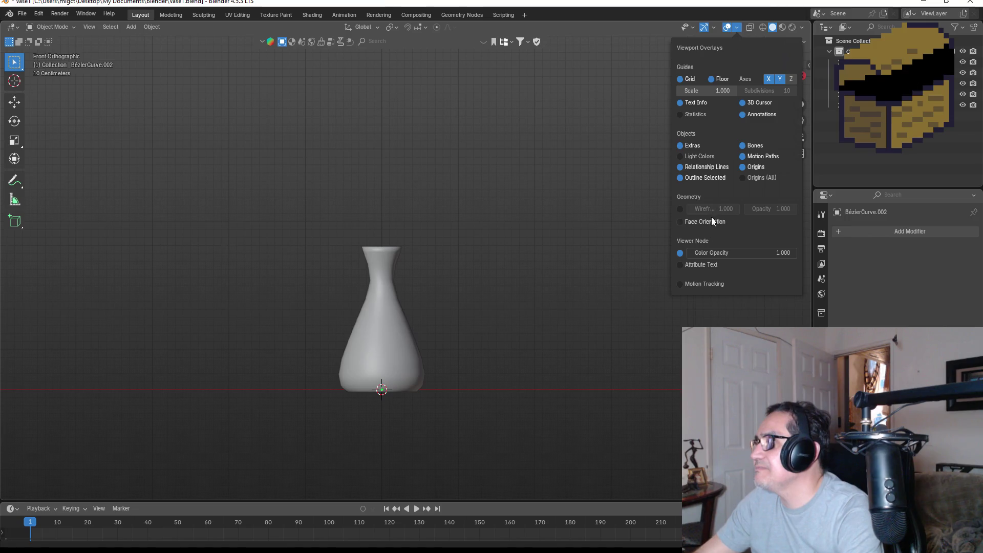
click(698, 223)
mouse_move(385, 363)
mouse_down()
mouse_move(482, 315)
mouse_move(445, 225)
mouse_move(465, 381)
mouse_move(511, 441)
mouse_move(472, 341)
mouse_move(574, 228)
mouse_up()
click(738, 26)
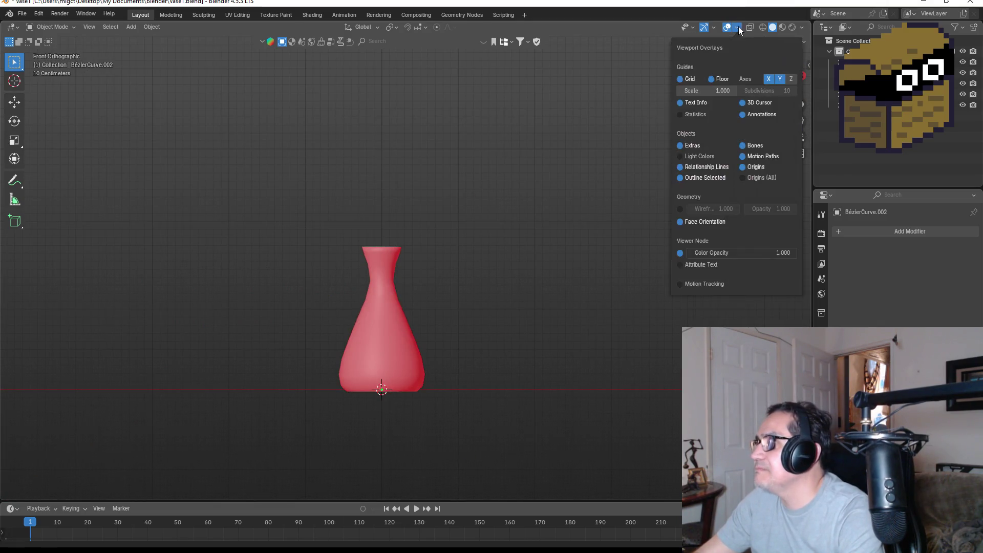
click(687, 222)
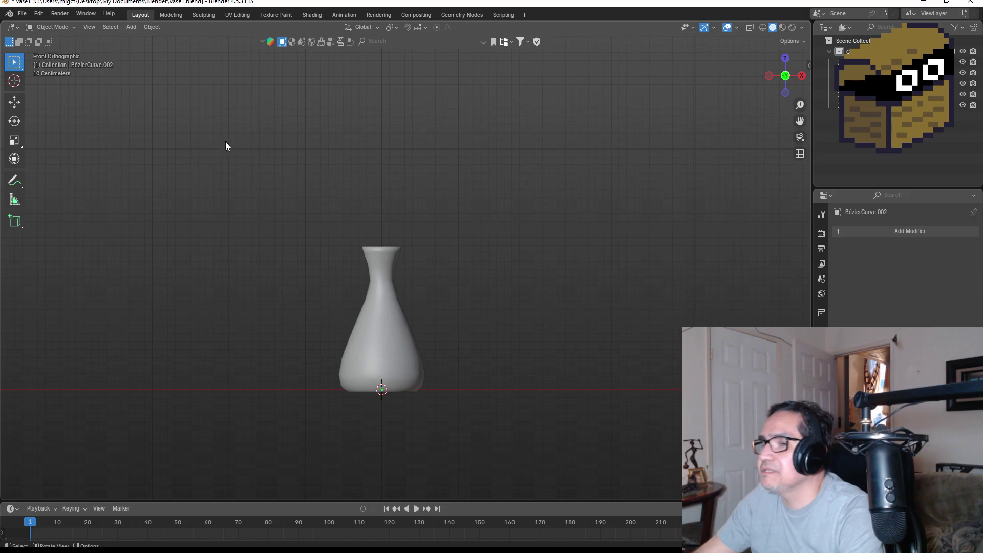
click(23, 14)
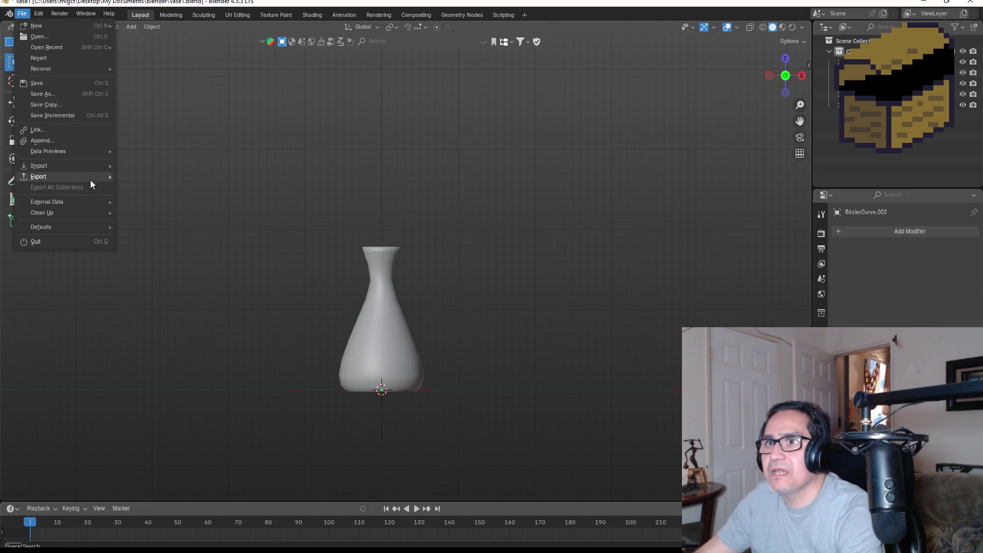
click(394, 339)
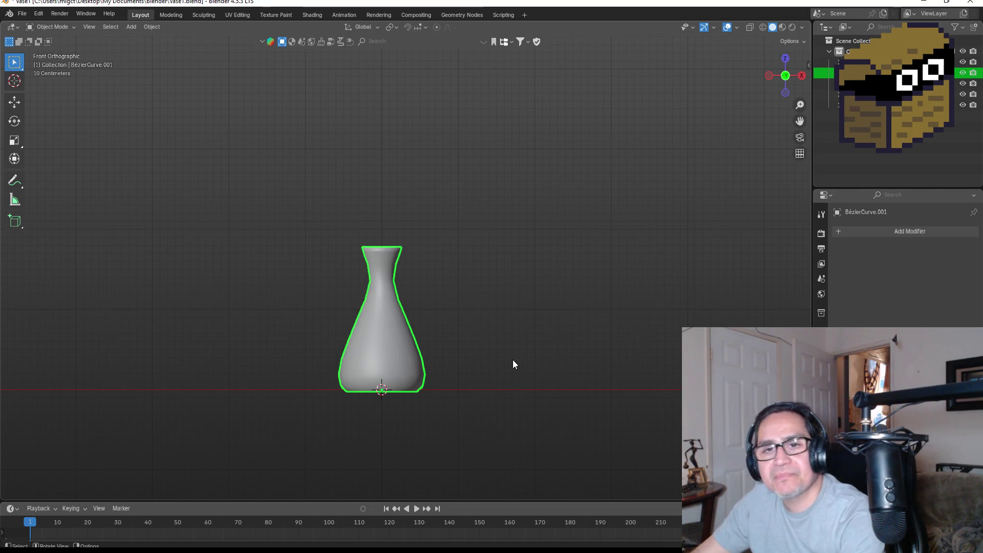
scroll(502, 361, down, 1)
scroll(461, 348, up, 2)
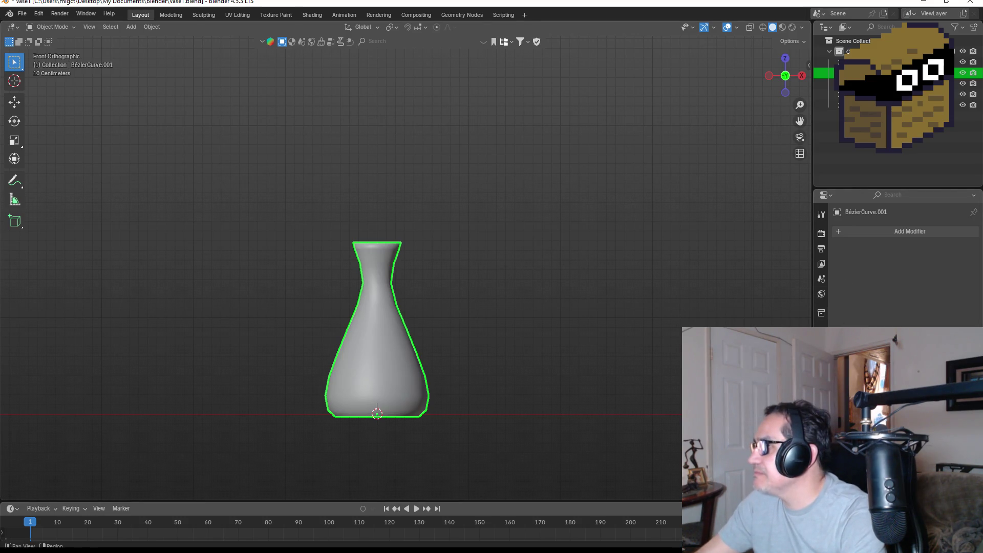
click(822, 420)
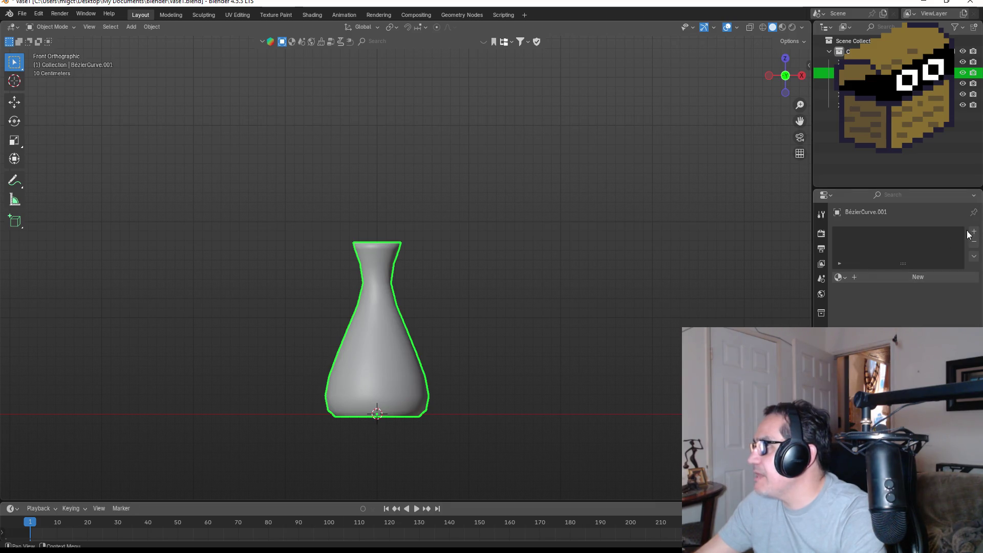
Assign the existing Material to the vase and rename it Biege.
click(841, 277)
click(870, 294)
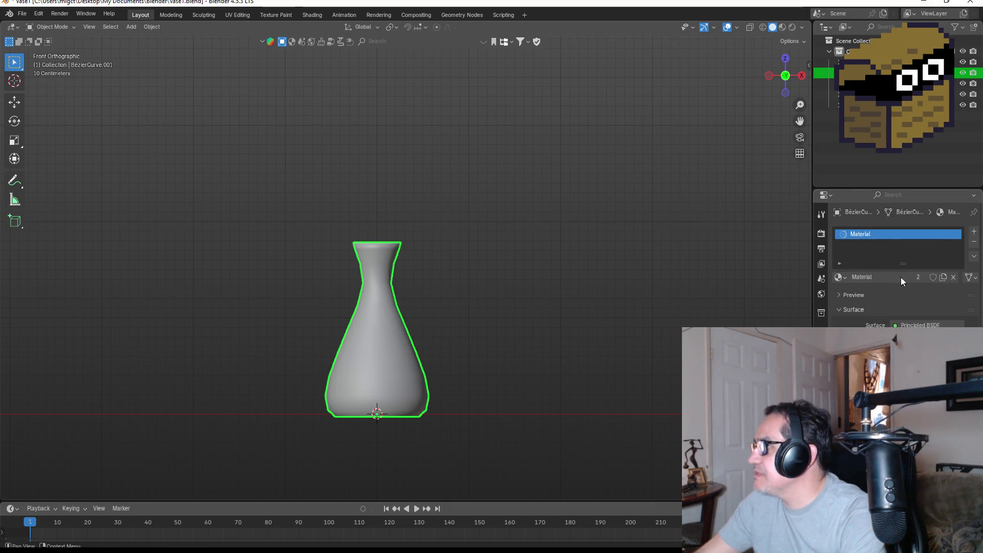
double_click(905, 235)
key(BackSpace)
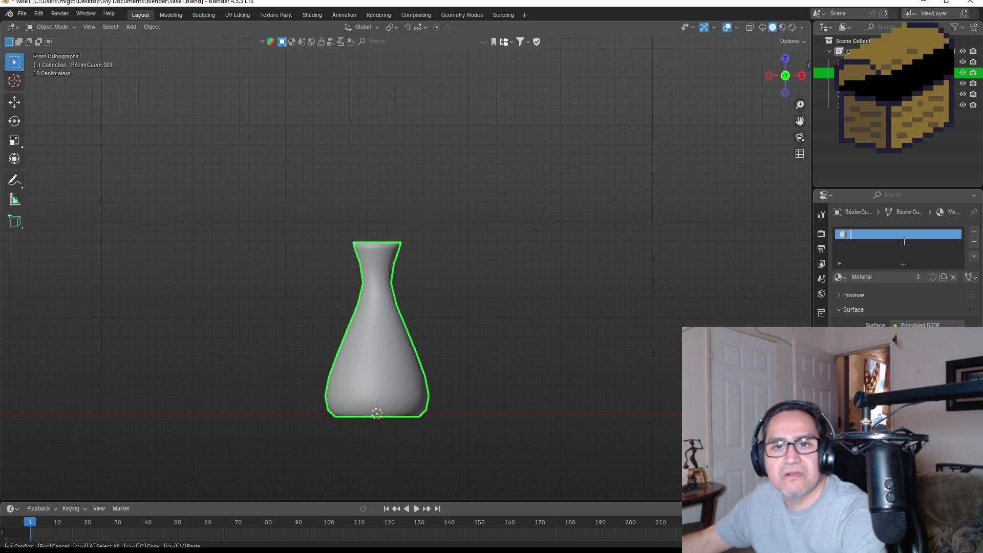
text(c)
key(BackSpace)
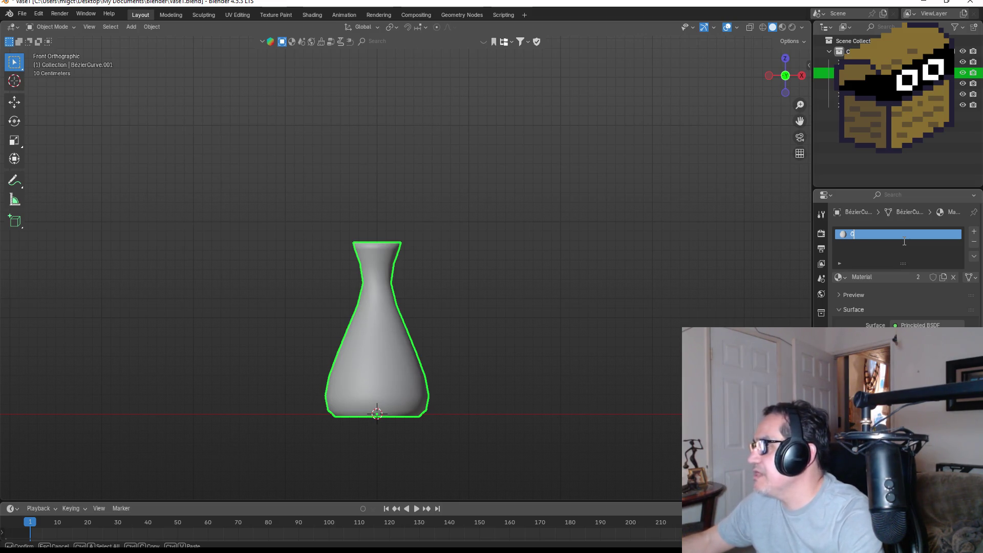
key(BackSpace)
text(Ble)
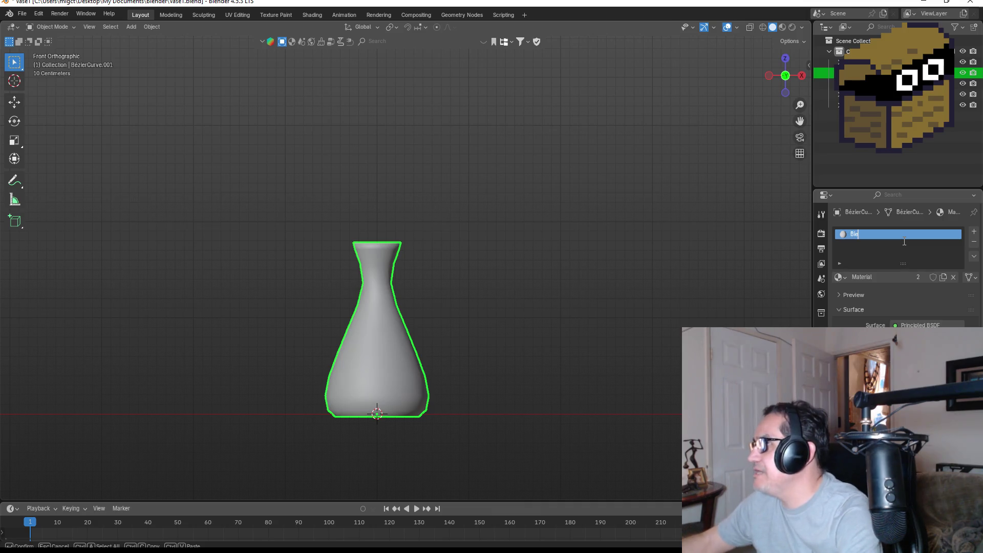
text(ge)
key(Return)
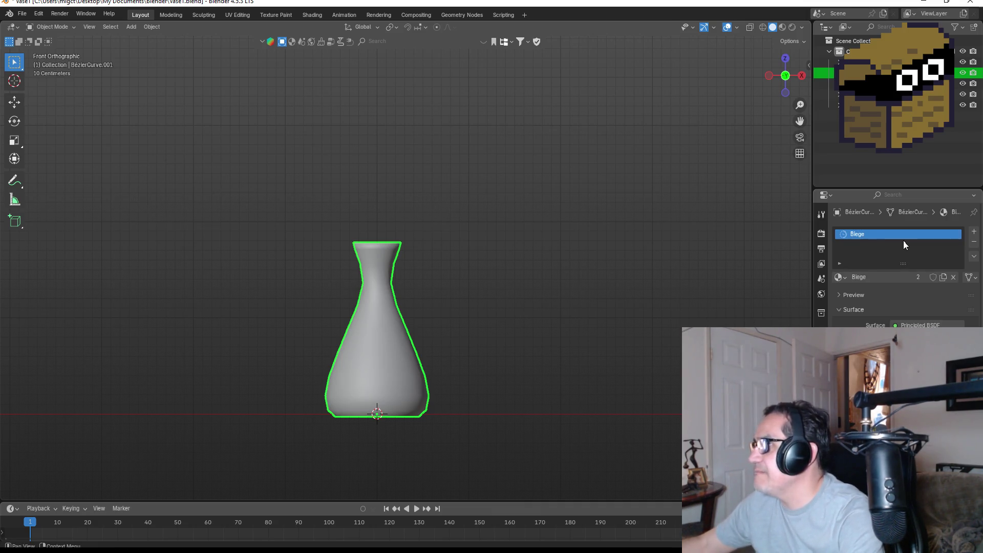
Darken the base colour to beige and view the vase in Material Preview from the front.
click(916, 335)
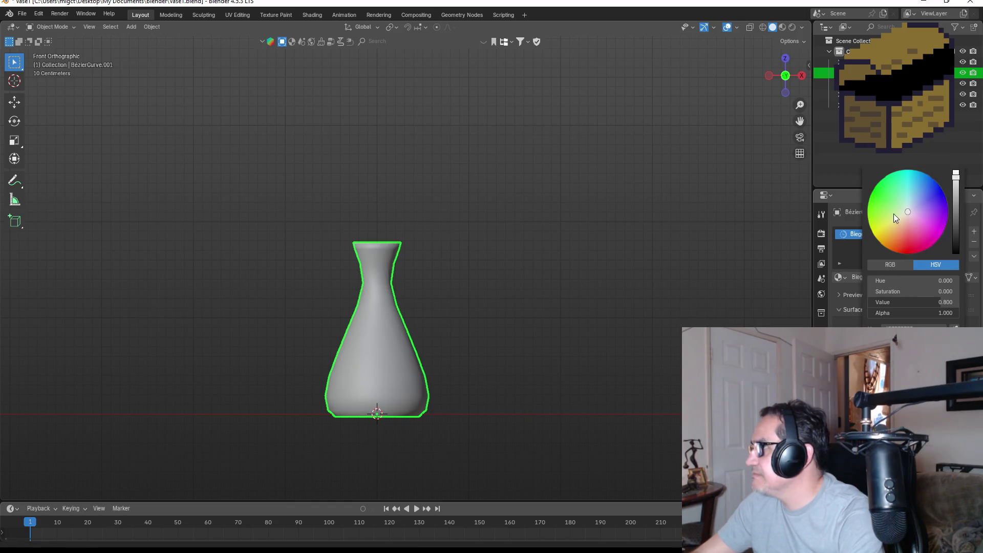
drag(956, 176, 956, 192)
key(z)
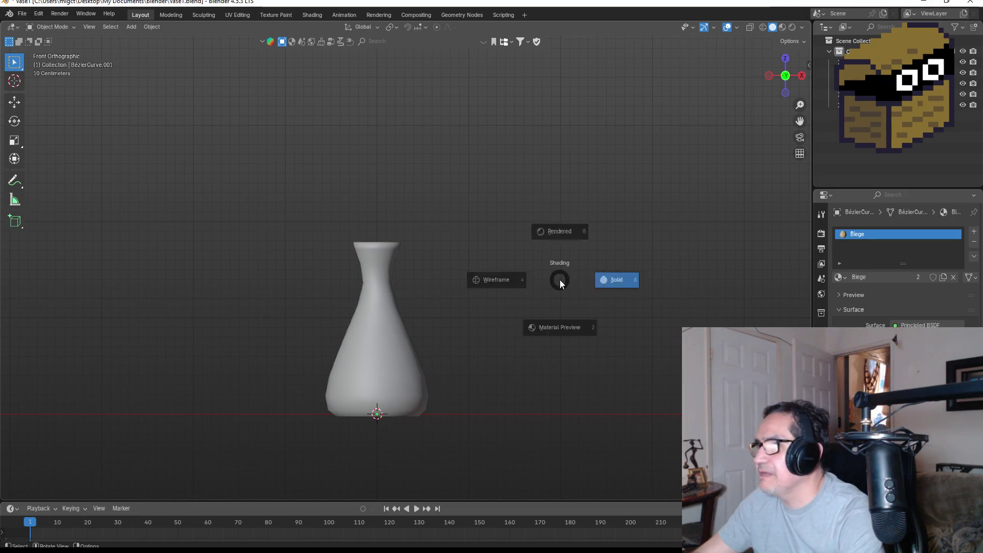
click(552, 345)
scroll(469, 314, up, 3)
mouse_move(524, 303)
mouse_down()
mouse_move(530, 277)
mouse_move(512, 318)
mouse_up()
key(KP_1)
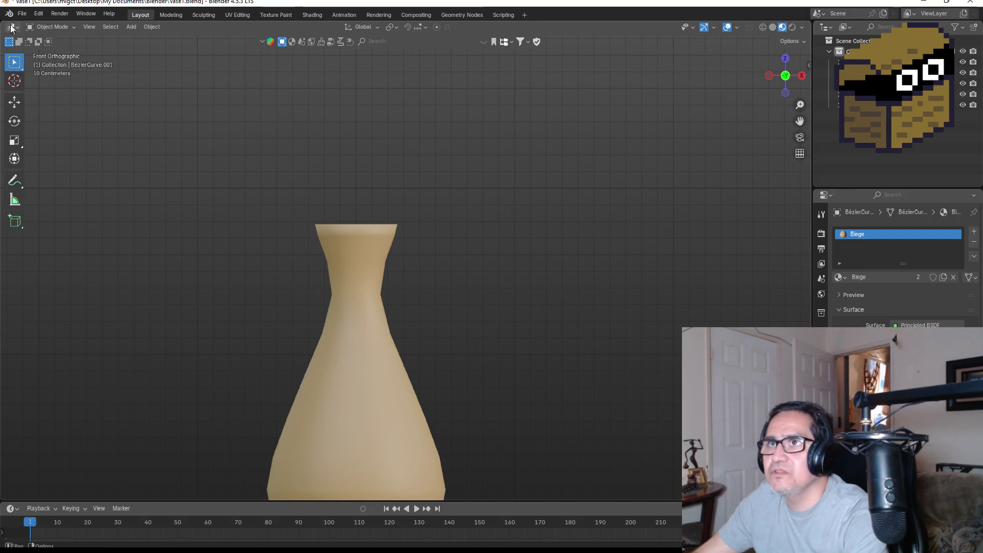
Save the file and start an FBX export of the vase.
click(22, 14)
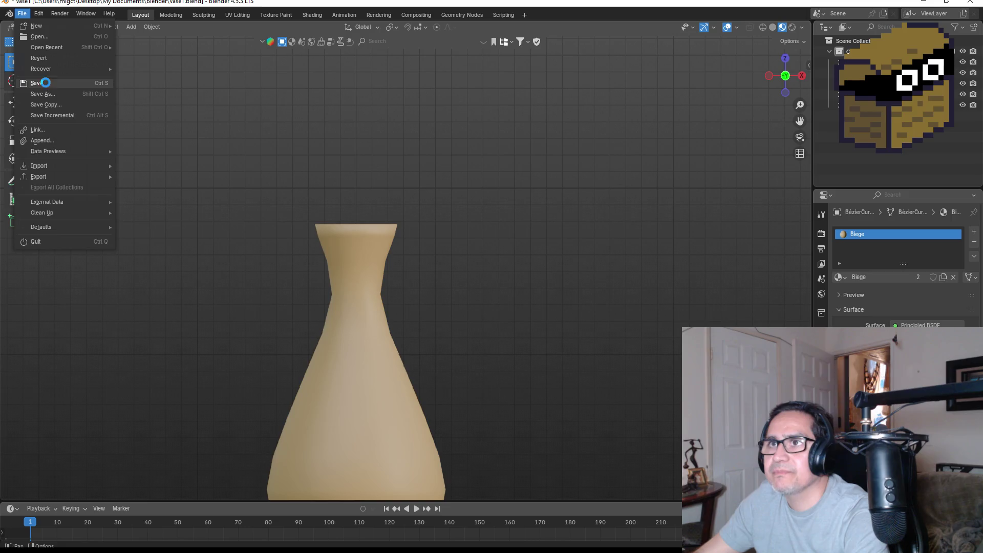
click(22, 14)
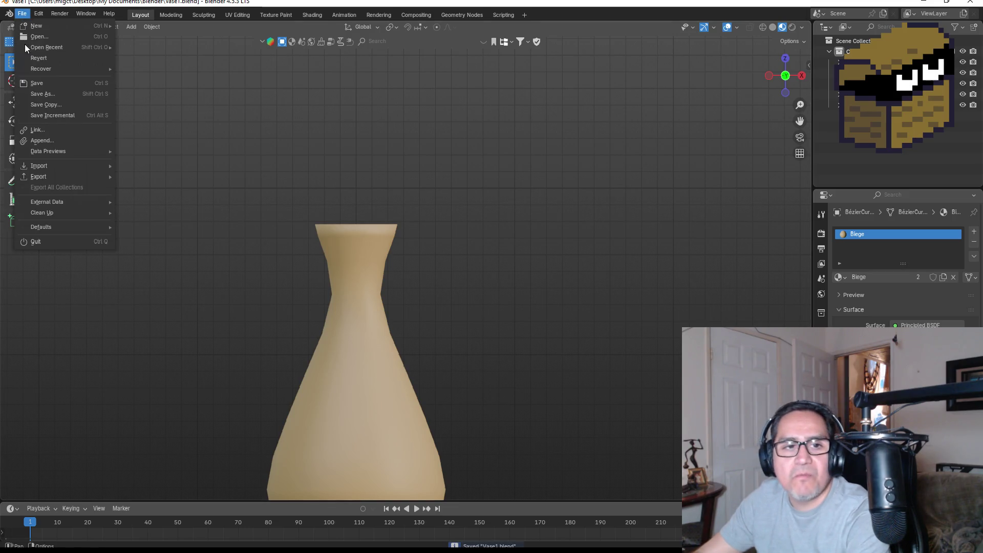
mouse_move(60, 174)
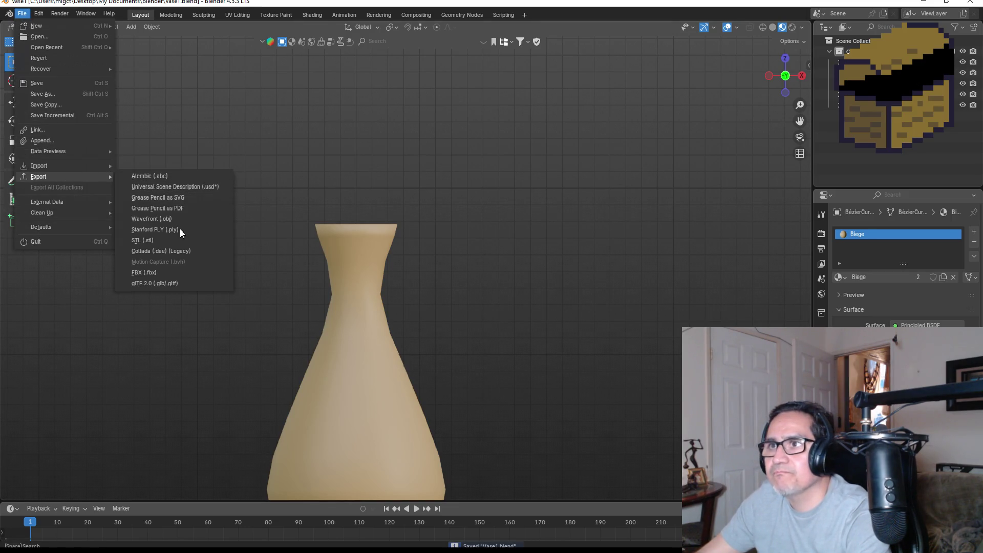
click(159, 274)
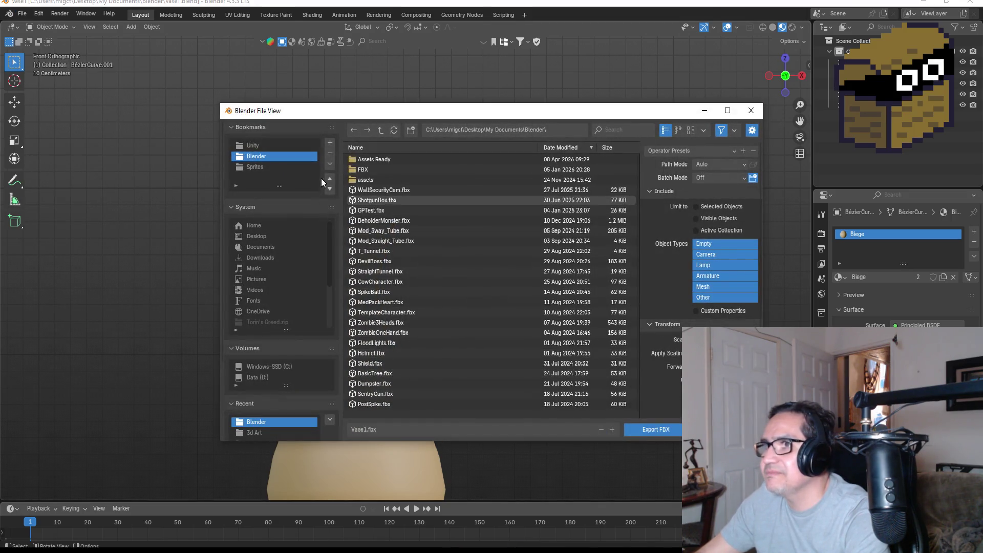
Browse the export location to Dwarf Miner/Assets/3d Art.
click(252, 145)
double_click(357, 159)
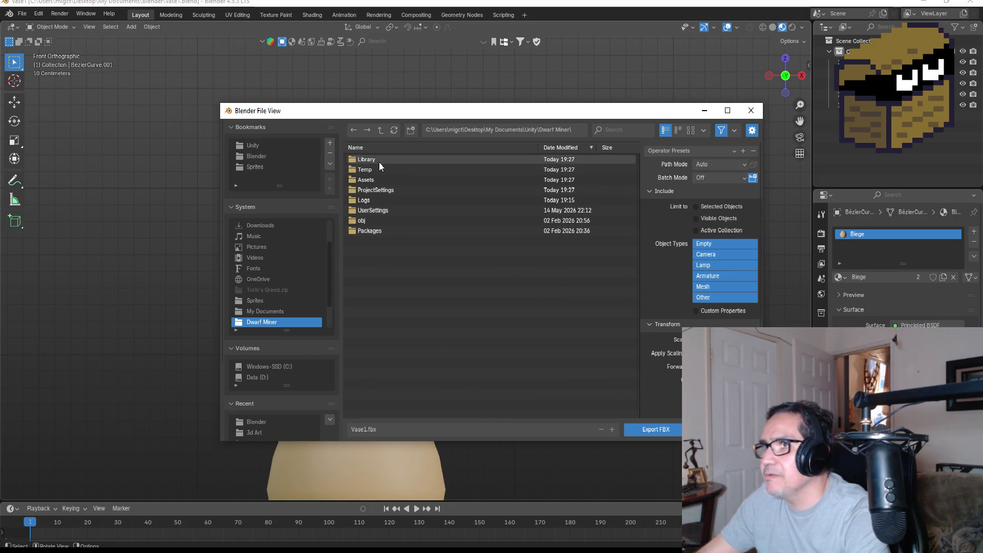
click(373, 162)
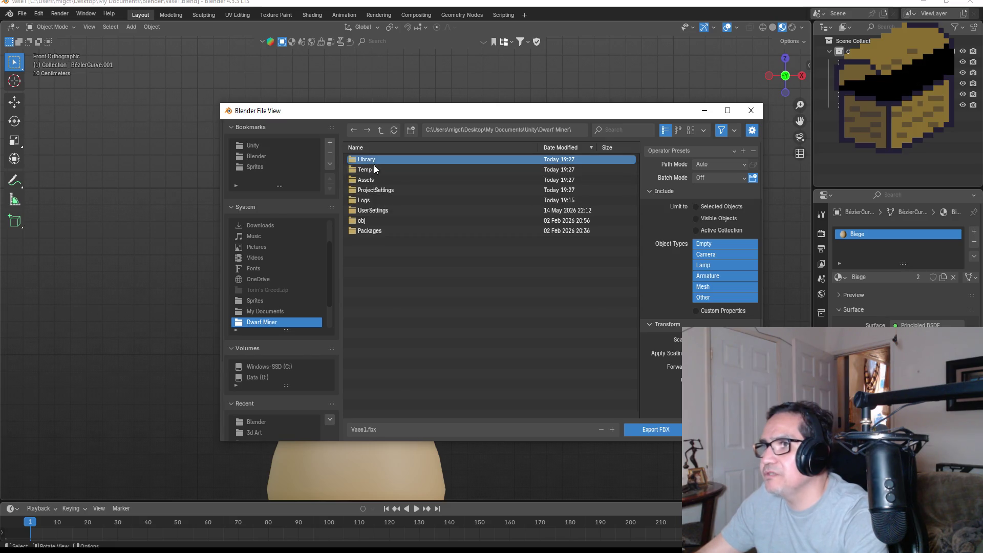
double_click(379, 179)
double_click(376, 198)
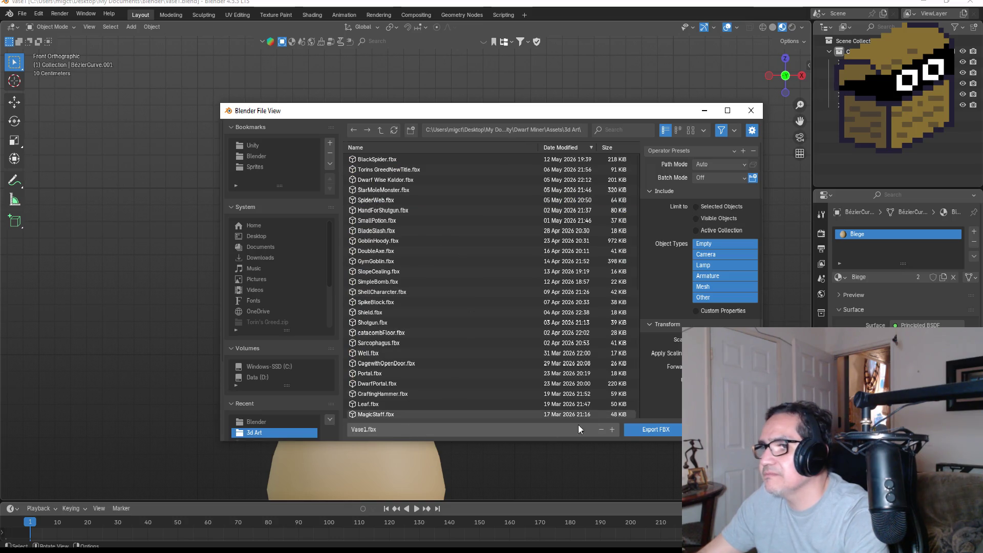
Apply the ExportUnity preset, export Vase1.fbx, and minimize Blender.
click(692, 153)
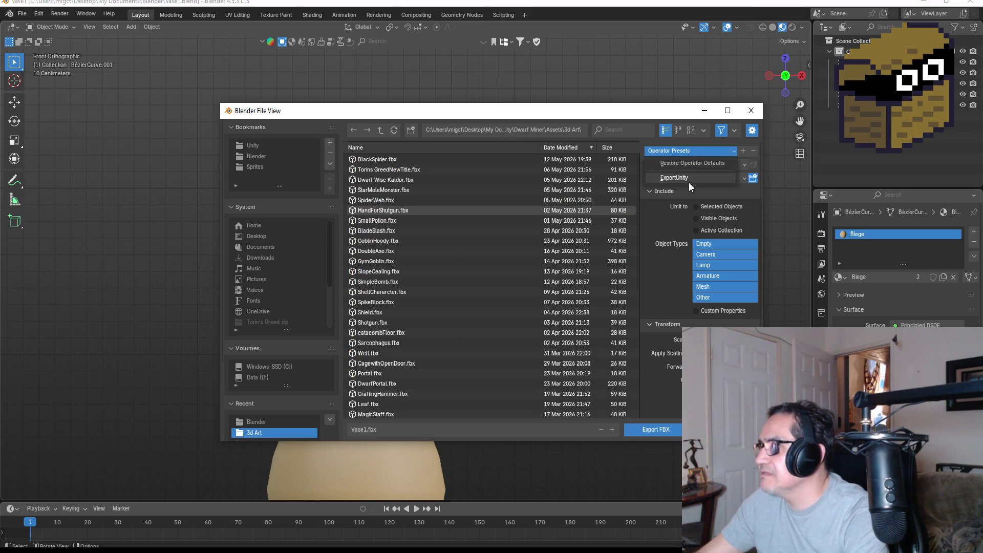
click(676, 177)
click(659, 430)
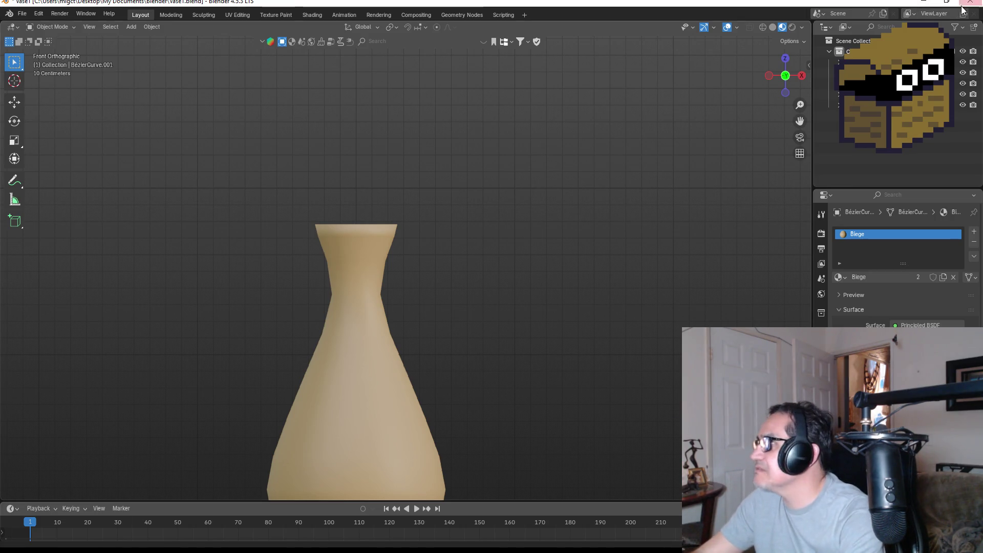
click(927, 2)
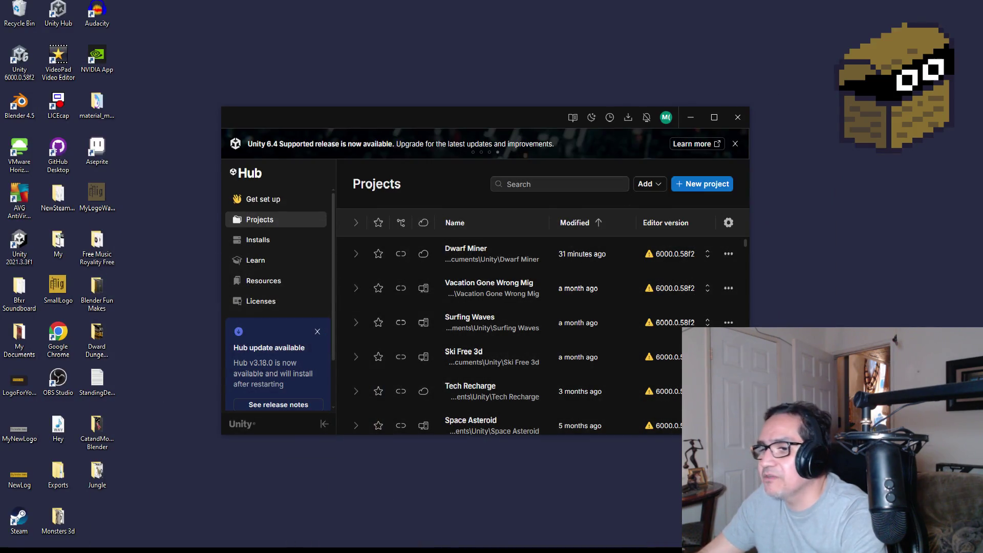
Bring up the Unity editor, open Assets/3d Art and select the Vase1 model.
mouse_move(314, 551)
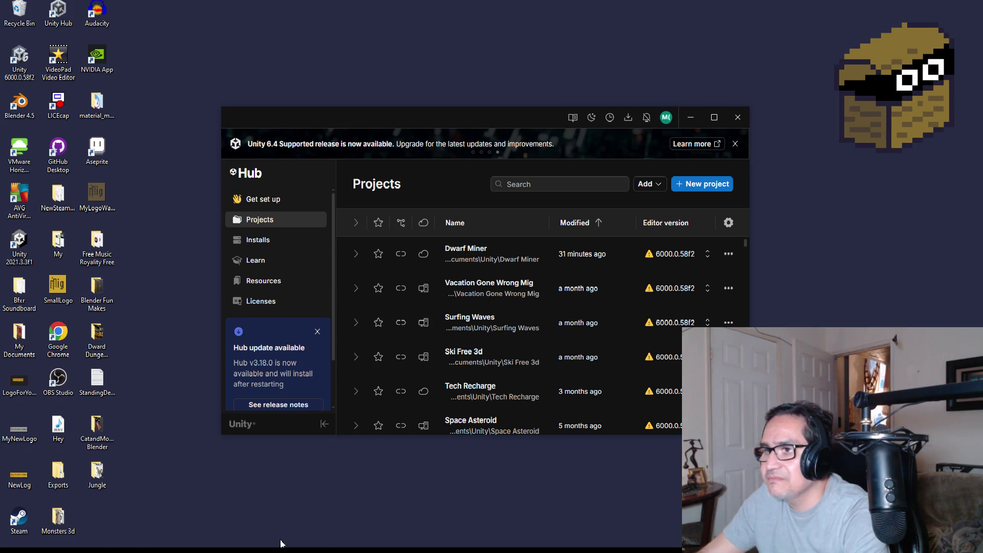
click(239, 542)
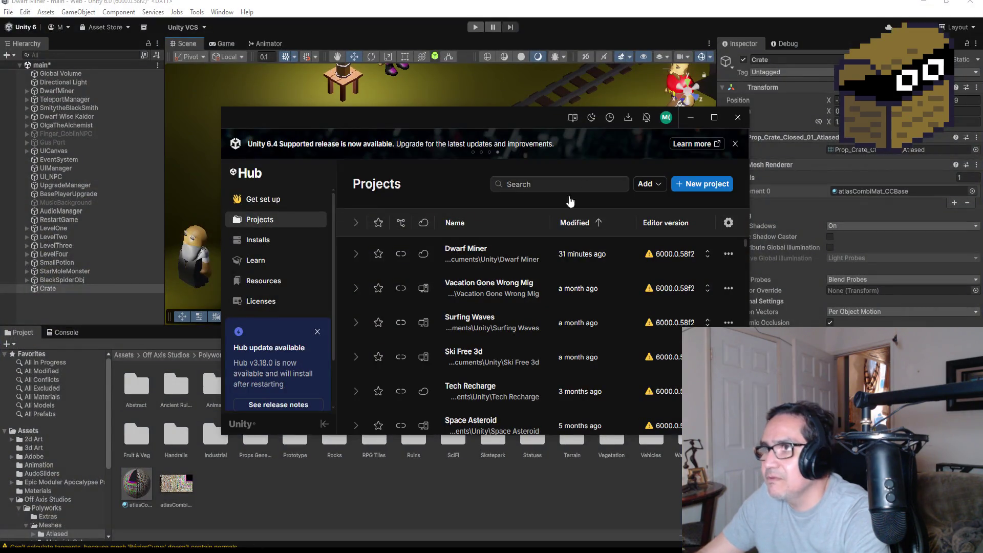
click(173, 412)
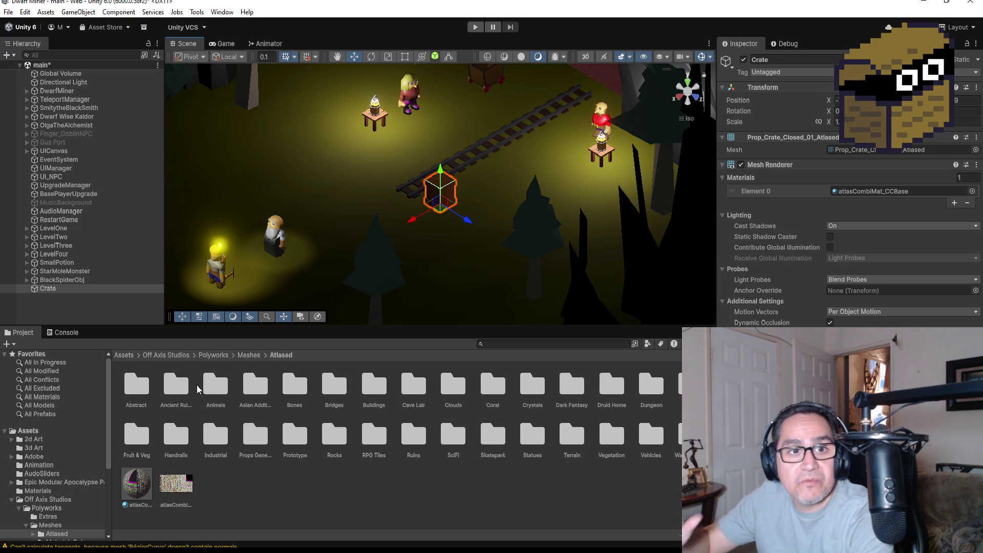
click(180, 391)
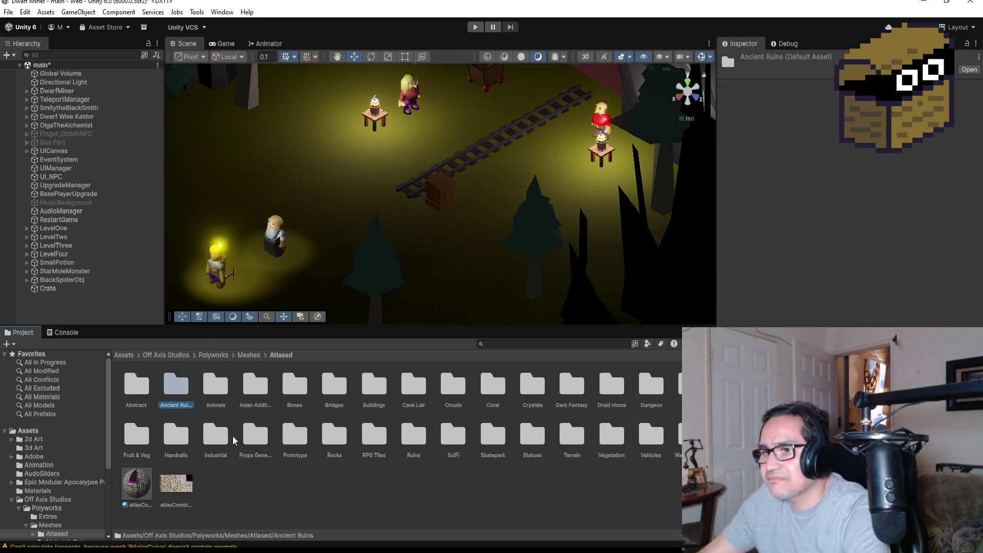
click(123, 356)
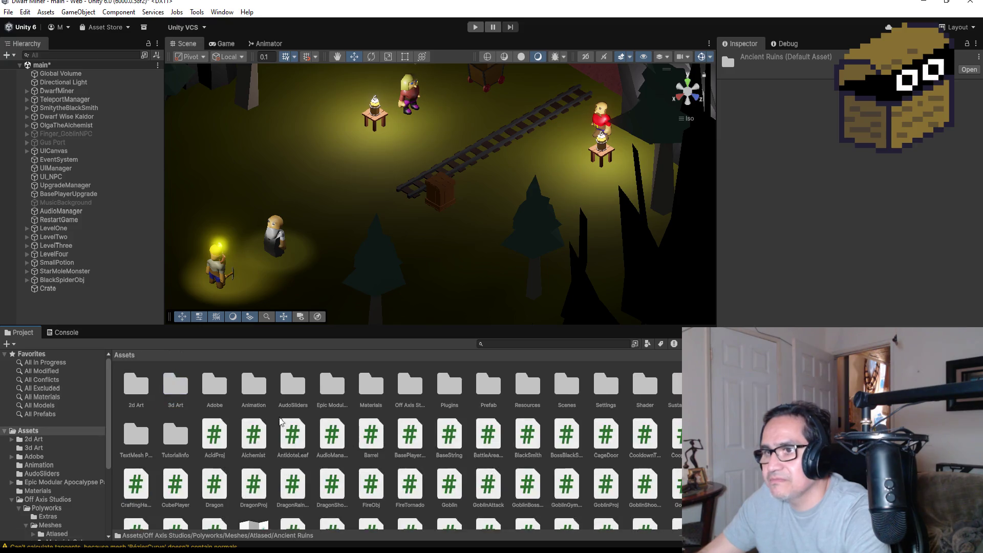
double_click(183, 388)
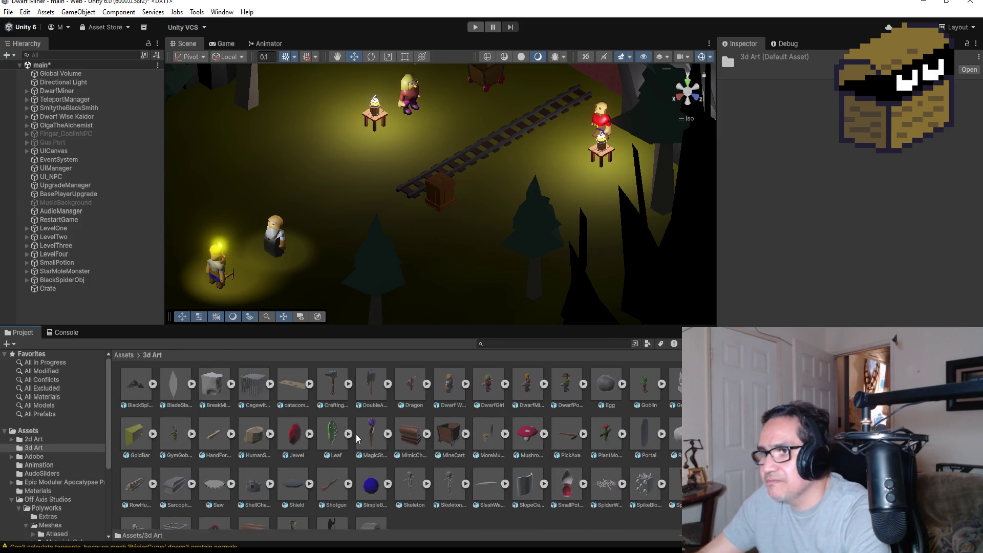
scroll(392, 488, down, 2)
click(287, 500)
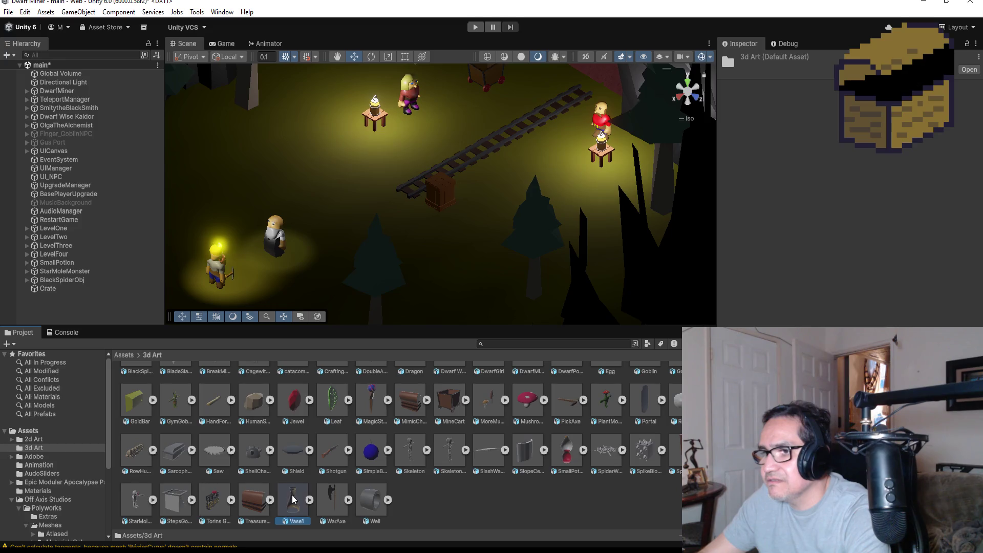
Place Vase1 on the ground beside the crate, frame it, and start Play Mode.
mouse_move(295, 508)
mouse_down()
mouse_move(383, 227)
mouse_move(408, 200)
mouse_up()
mouse_move(420, 143)
mouse_down()
mouse_move(402, 188)
mouse_move(459, 217)
mouse_up()
key(f)
key(x)
mouse_move(536, 265)
mouse_down()
mouse_move(652, 155)
mouse_move(680, 188)
mouse_move(533, 228)
mouse_move(127, 189)
mouse_move(334, 197)
mouse_move(472, 233)
mouse_move(517, 212)
mouse_up()
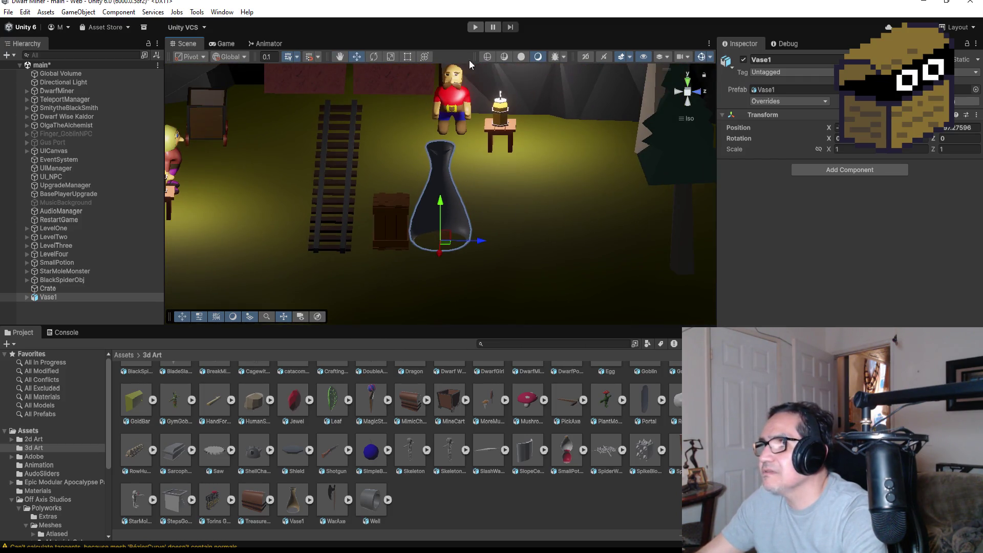
click(475, 27)
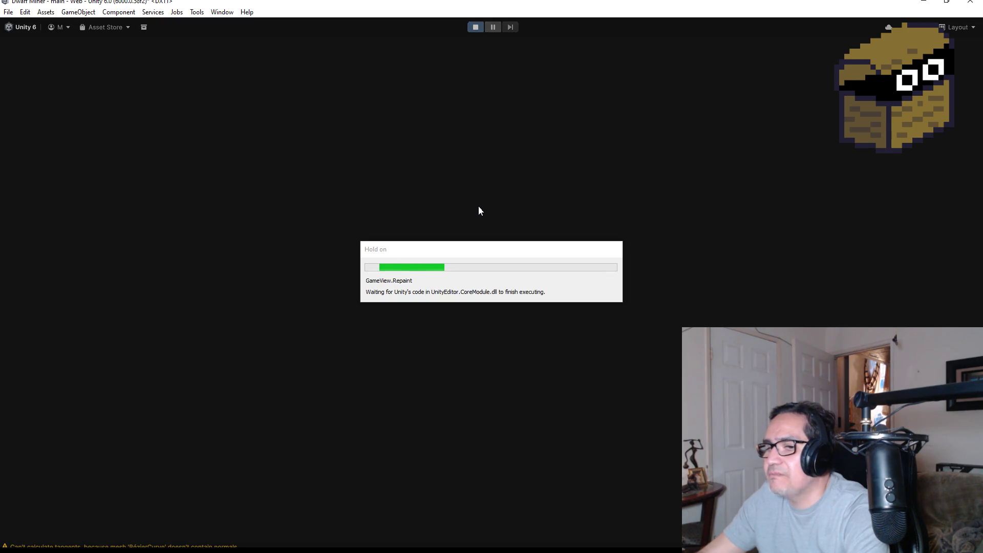
Walk to the vase, swing the knife at it, stop the game, then return to Blender's Vase1.
key(Escape)
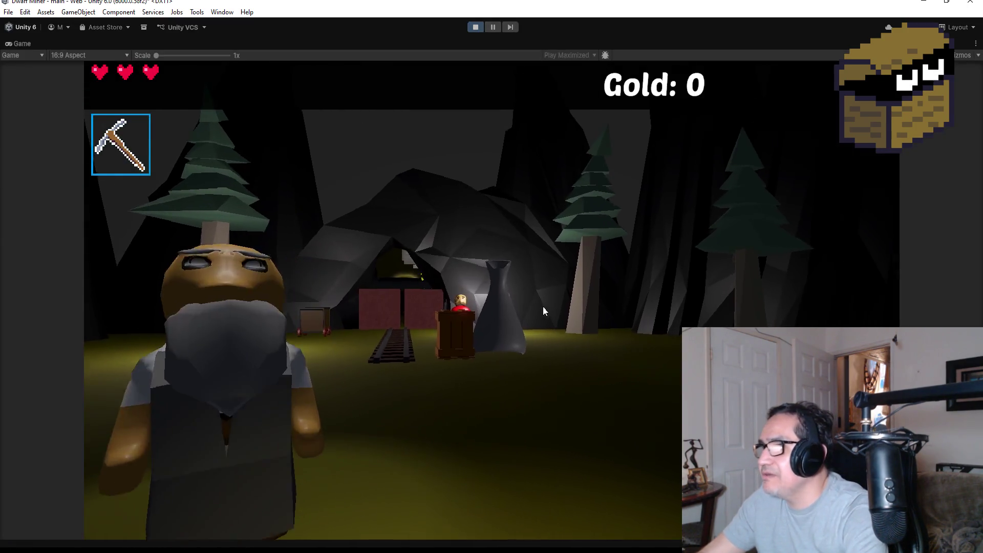
key(w)
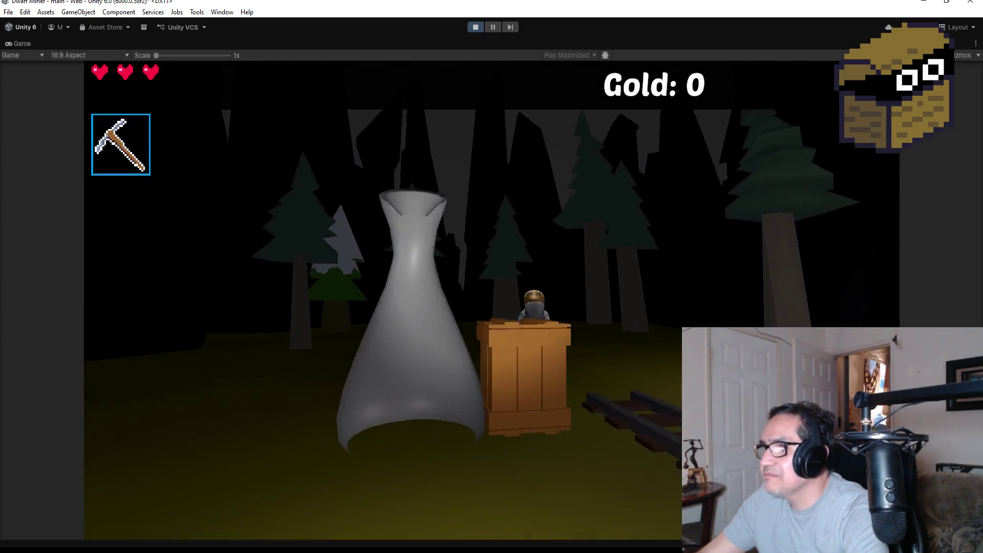
key(2)
click(383, 299)
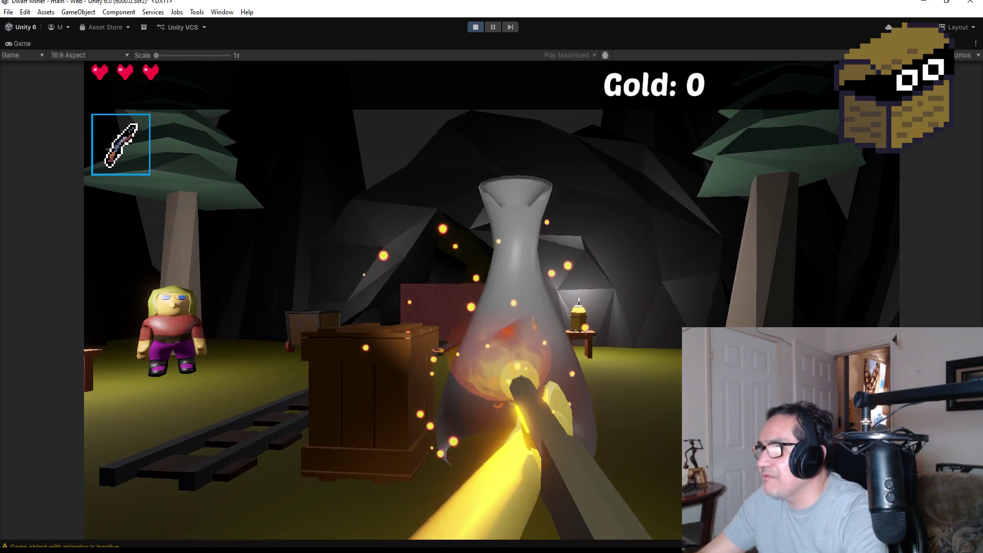
key(Escape)
click(476, 27)
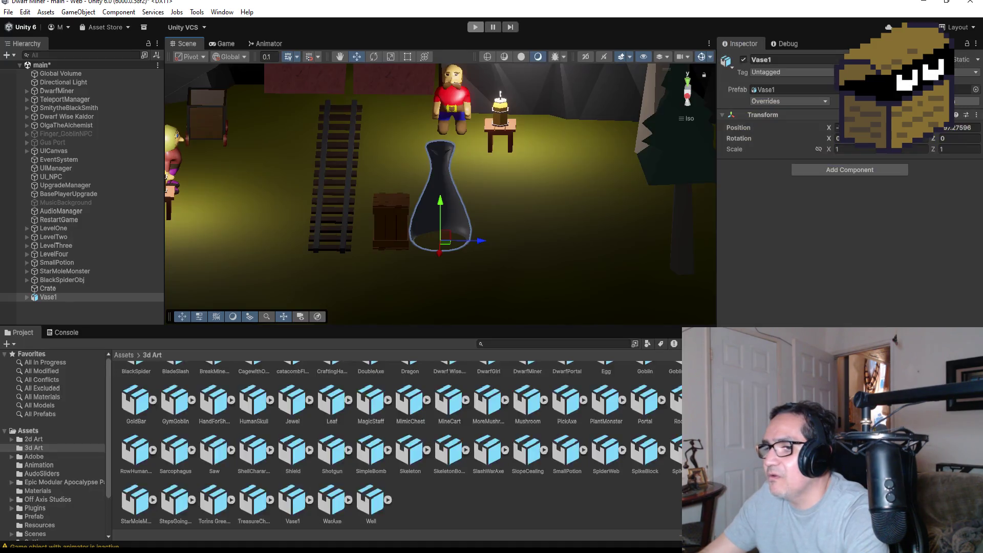
mouse_move(314, 551)
click(257, 512)
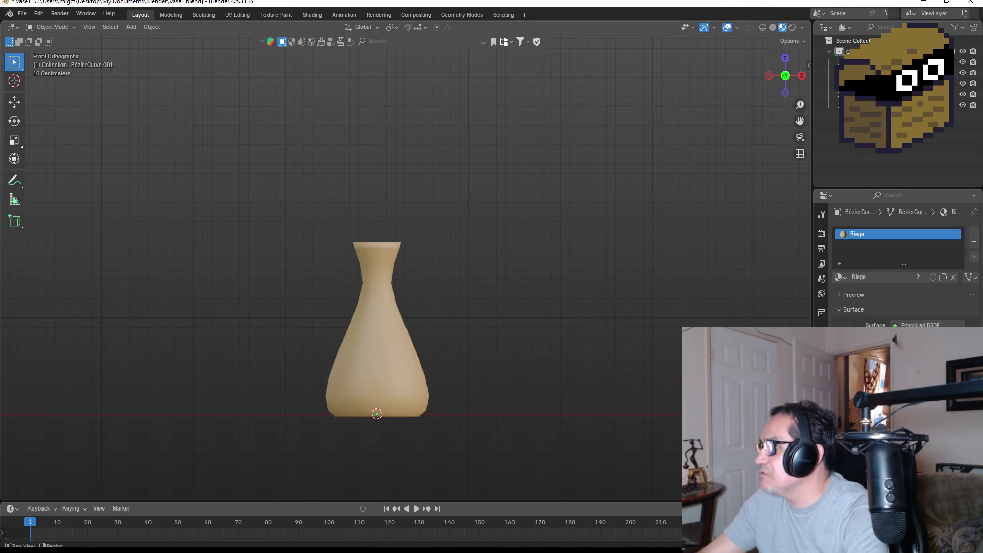
Check the modifier stack, return to front view, and save Vase1.blend.
click(821, 344)
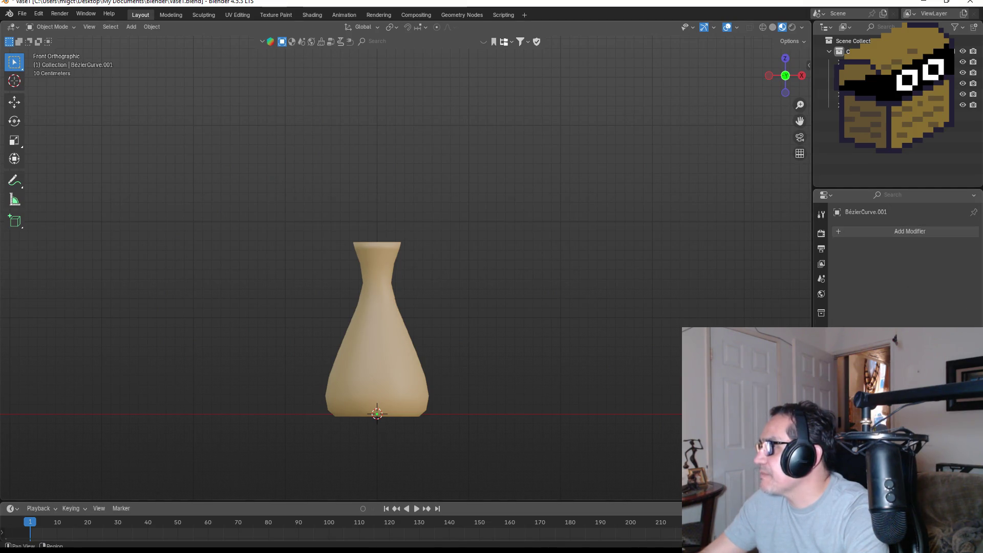
mouse_move(535, 302)
mouse_down()
mouse_move(439, 327)
mouse_move(270, 323)
mouse_move(506, 308)
mouse_move(320, 281)
mouse_move(309, 336)
mouse_move(520, 336)
mouse_move(591, 317)
mouse_up()
key(KP_1)
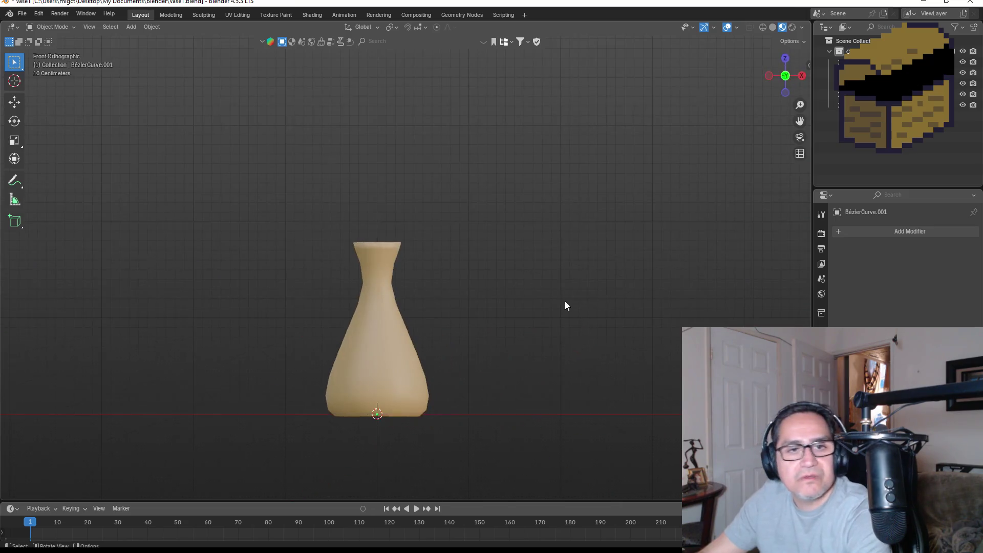
click(22, 13)
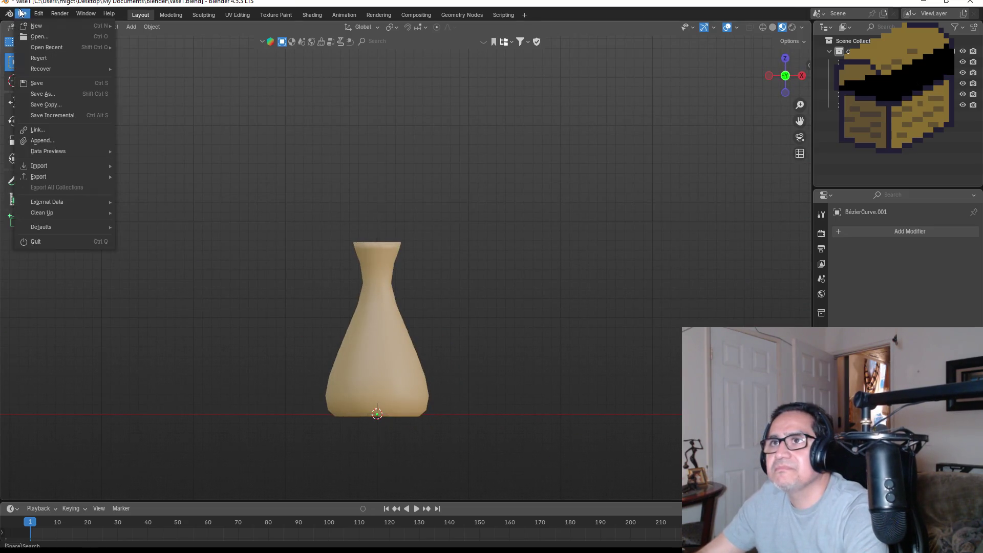
click(48, 82)
Inspect the fully selected mesh in Edit Mode, then return to Object Mode front view.
key(Tab)
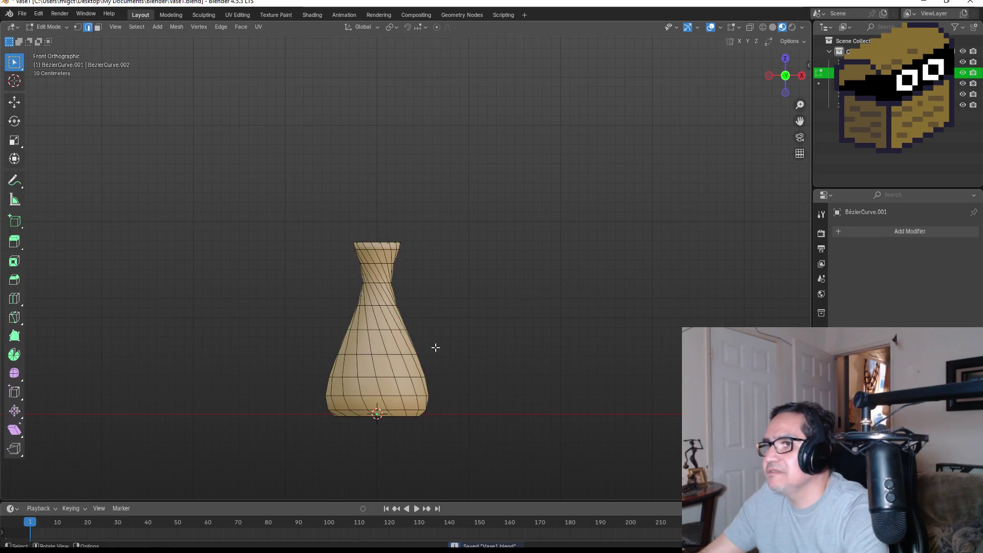
key(a)
mouse_move(548, 286)
mouse_down()
mouse_move(507, 366)
mouse_move(548, 389)
mouse_move(524, 171)
mouse_move(551, 174)
mouse_move(524, 208)
mouse_move(533, 265)
mouse_move(576, 309)
mouse_move(420, 301)
mouse_move(615, 316)
mouse_move(569, 314)
mouse_up()
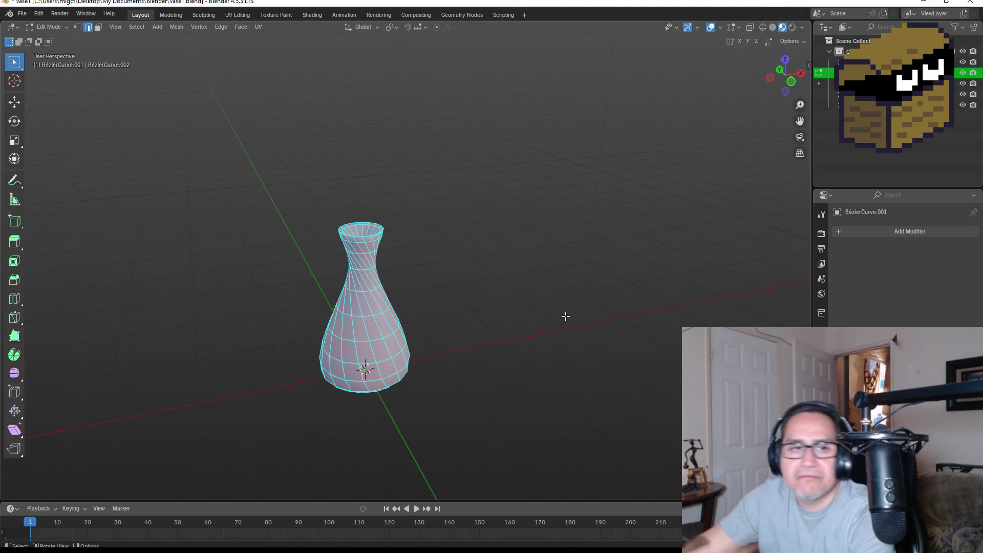
key(Tab)
key(KP_1)
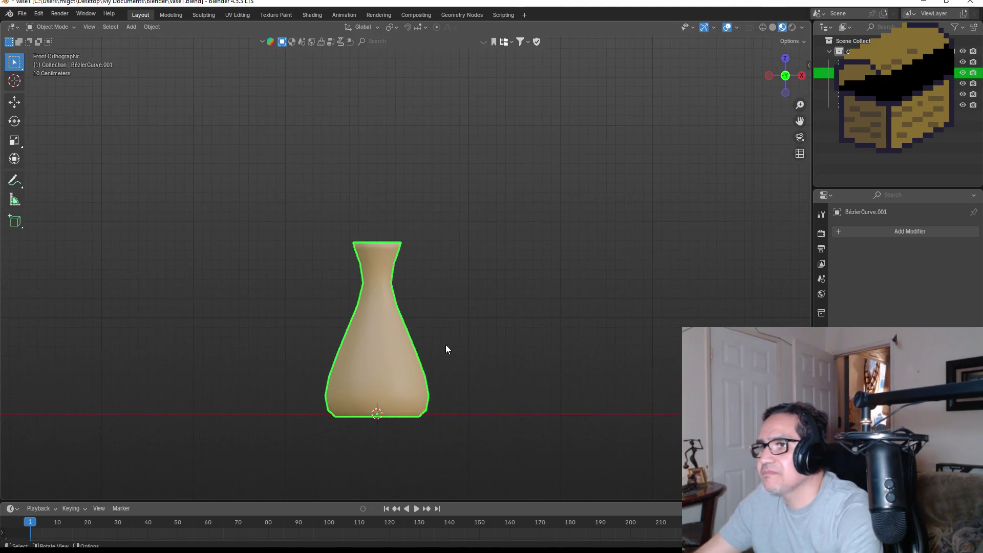
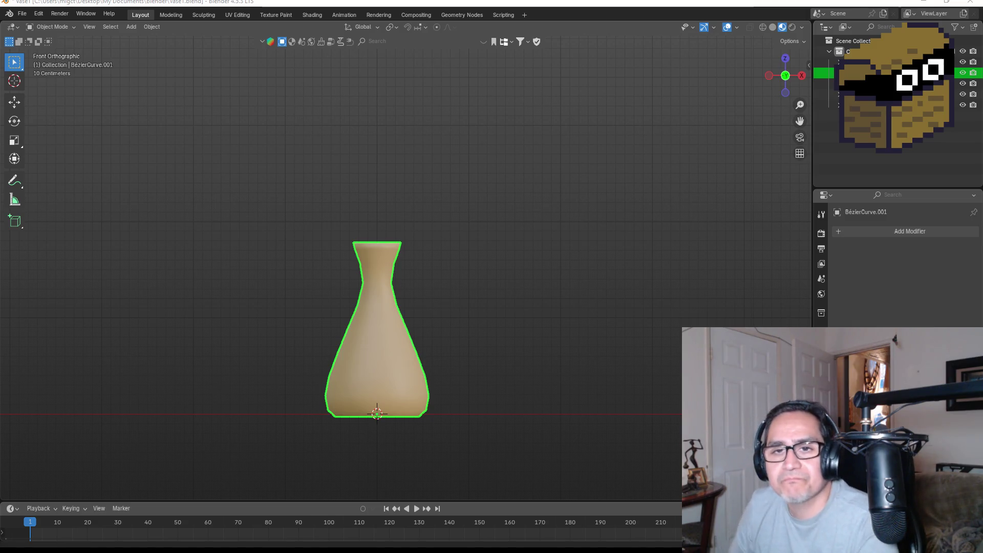
Try extruding the vase's faces along their normals in Edit Mode, cancelling the offset and scale attempts.
mouse_move(552, 304)
mouse_down()
mouse_move(568, 299)
mouse_move(542, 283)
mouse_move(487, 310)
mouse_up()
key(Tab)
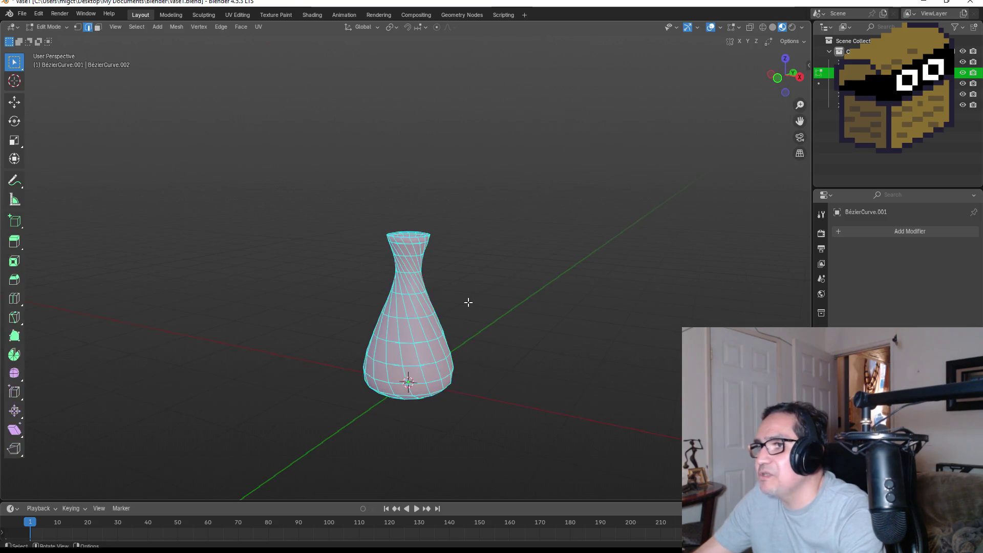
scroll(490, 304, up, 2)
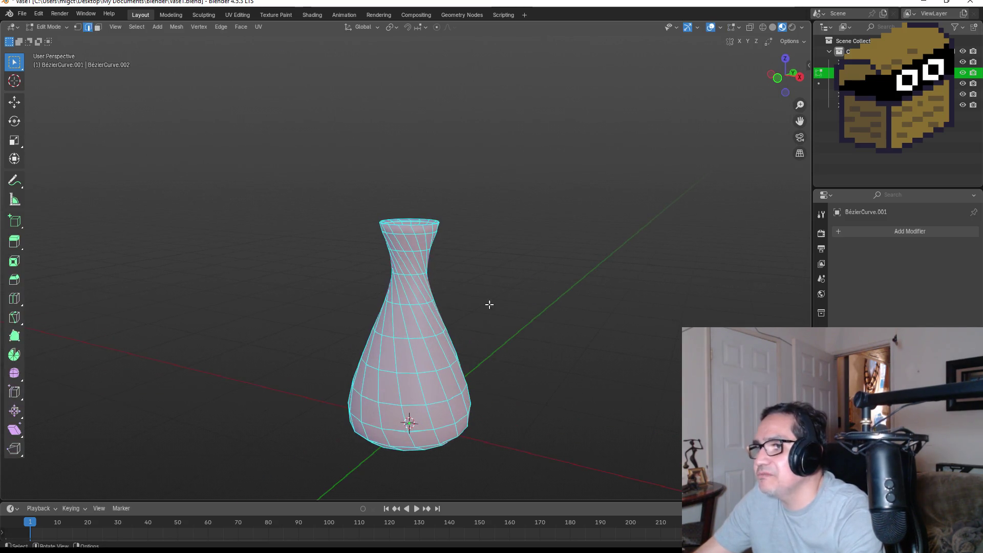
key(alt+e)
click(494, 333)
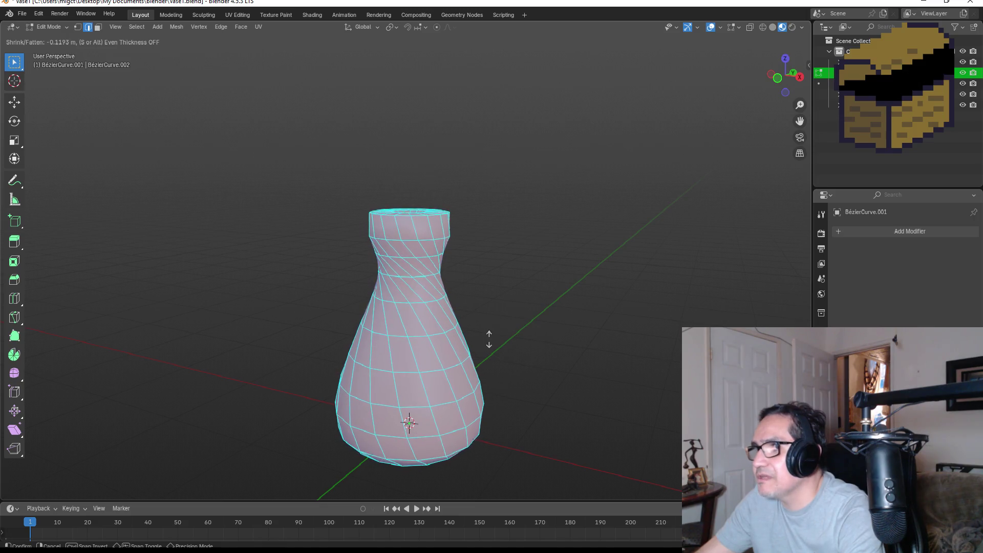
right_click(435, 332)
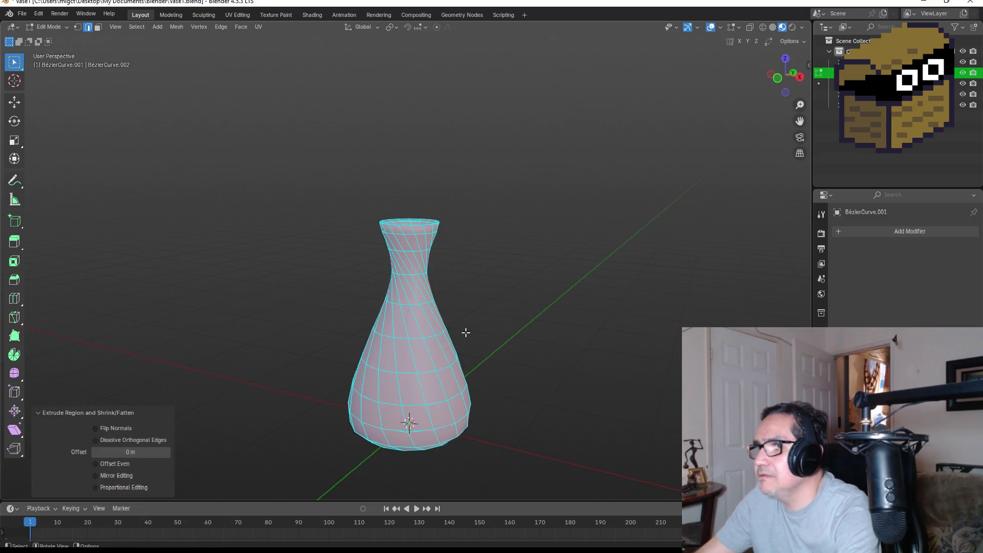
key(s)
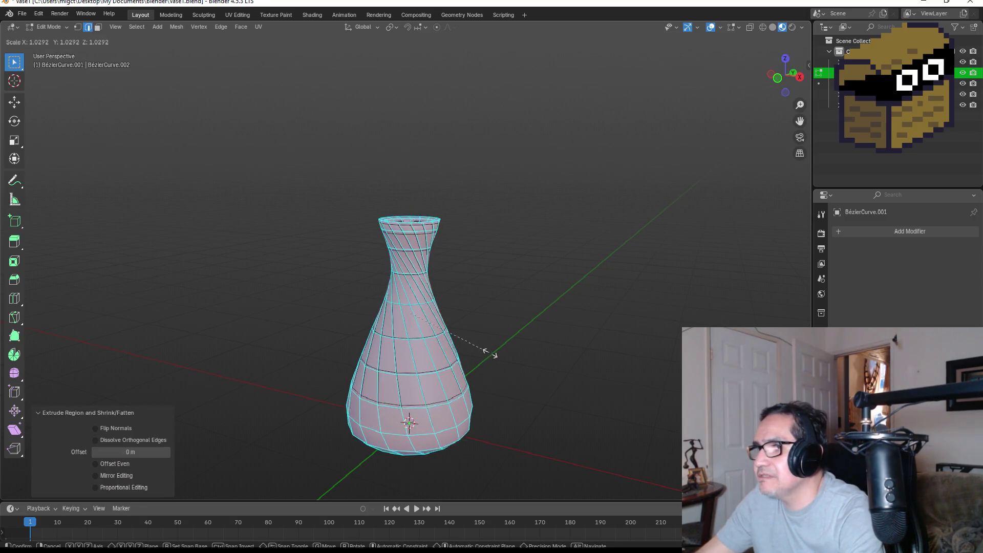
right_click(492, 353)
key(ctrl+z)
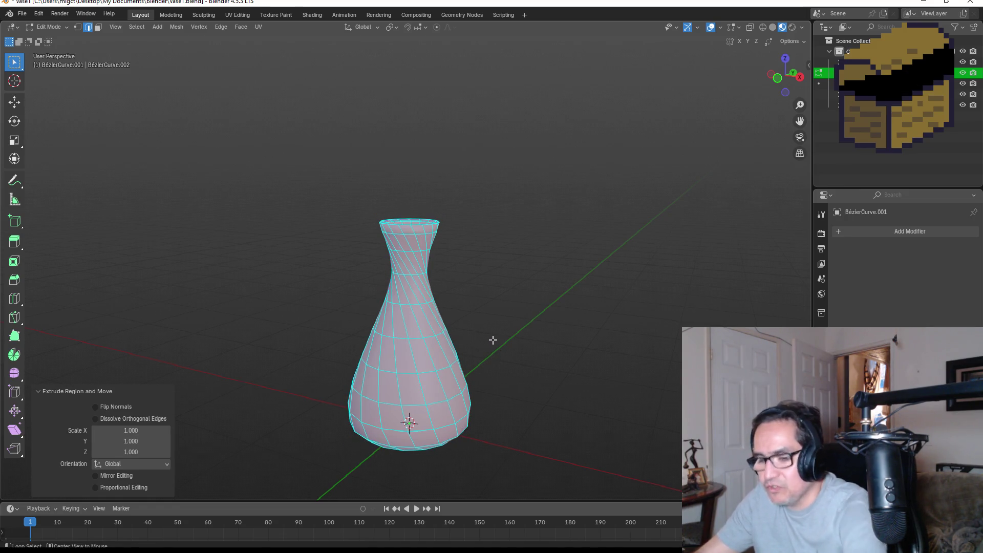
key(alt+e)
click(490, 339)
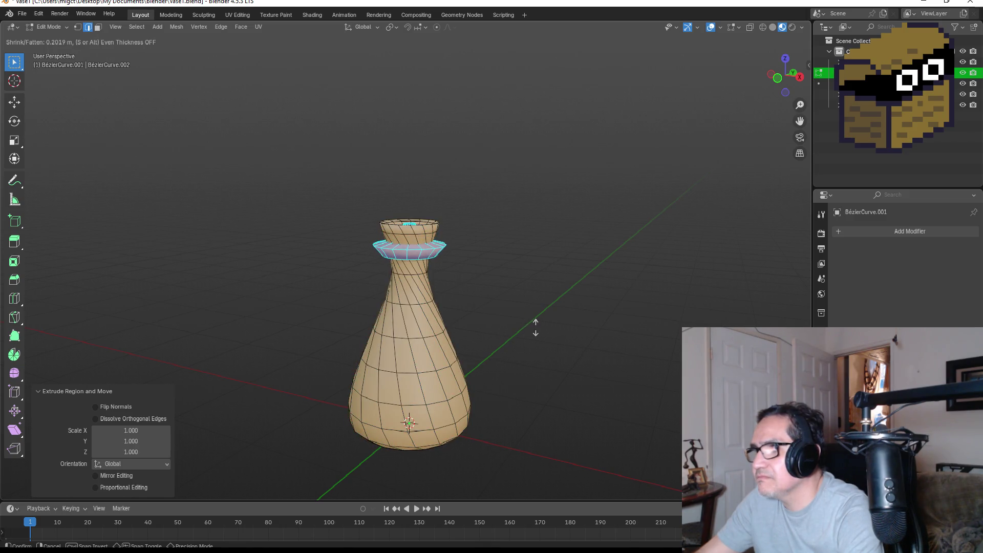
right_click(522, 325)
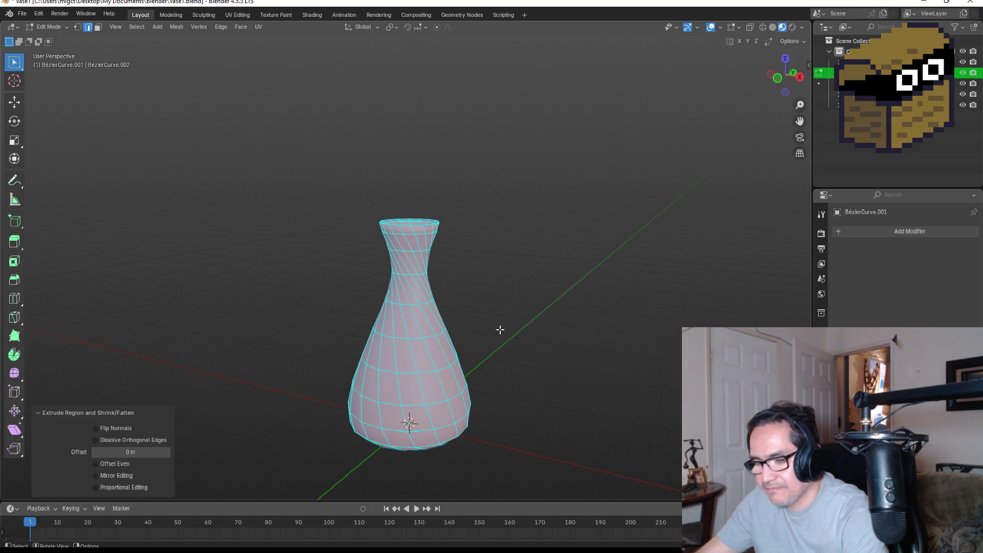
Extrude the faces again, enlarge them slightly, and return to Object Mode in front view.
key(alt+e)
click(494, 318)
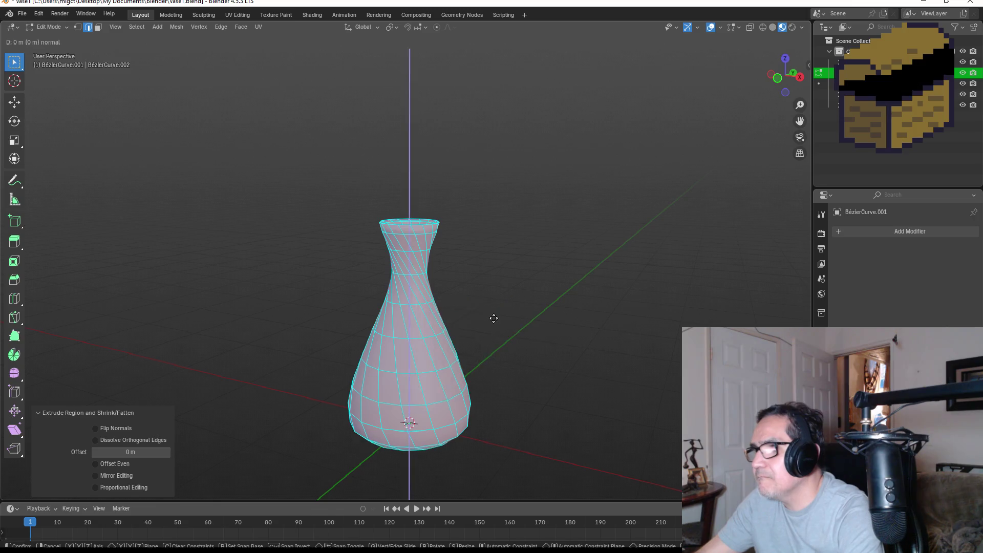
key(Escape)
key(s)
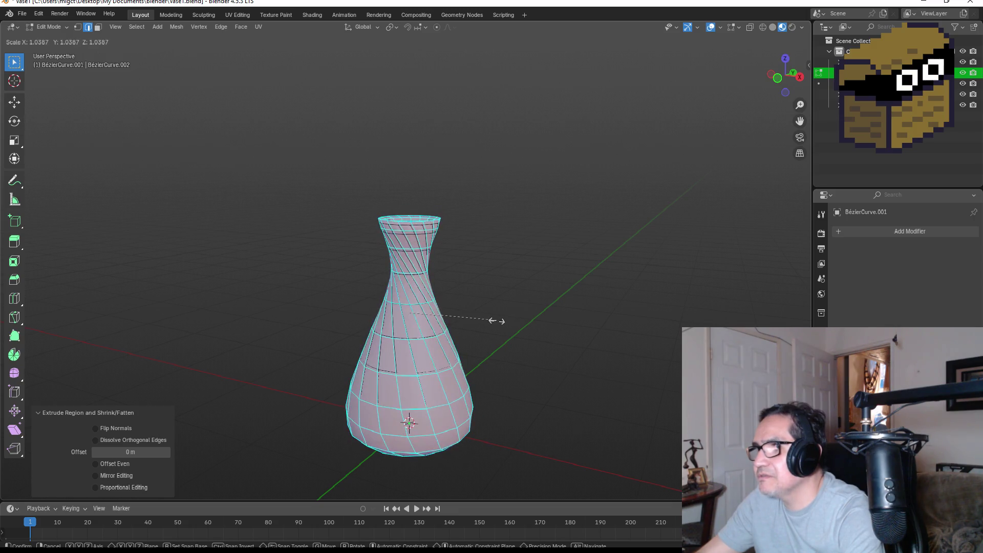
click(496, 321)
key(KP_1)
key(Tab)
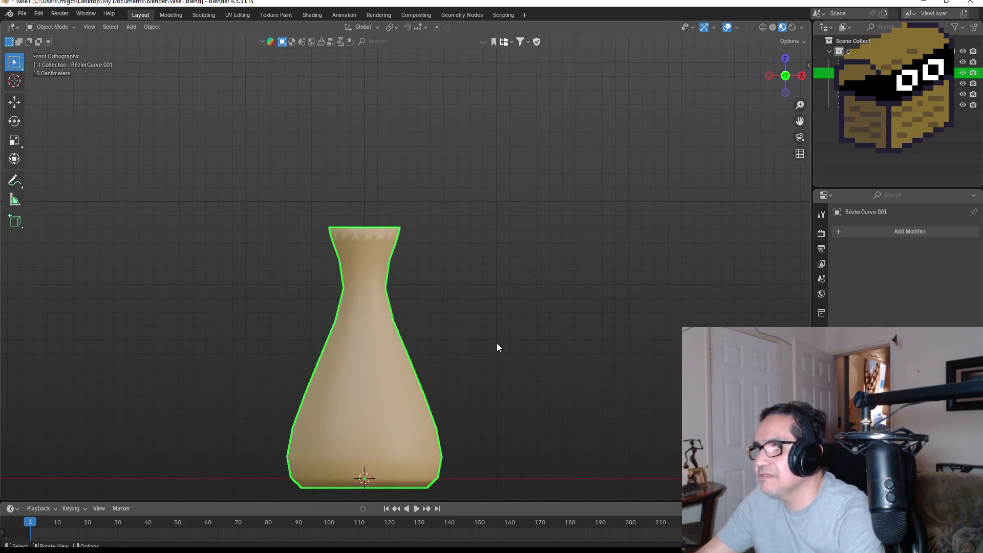
Inspect the vase from several angles, including its bottom in orthographic Edit Mode.
mouse_move(535, 316)
mouse_down()
mouse_move(507, 331)
mouse_move(521, 387)
mouse_move(553, 396)
mouse_up()
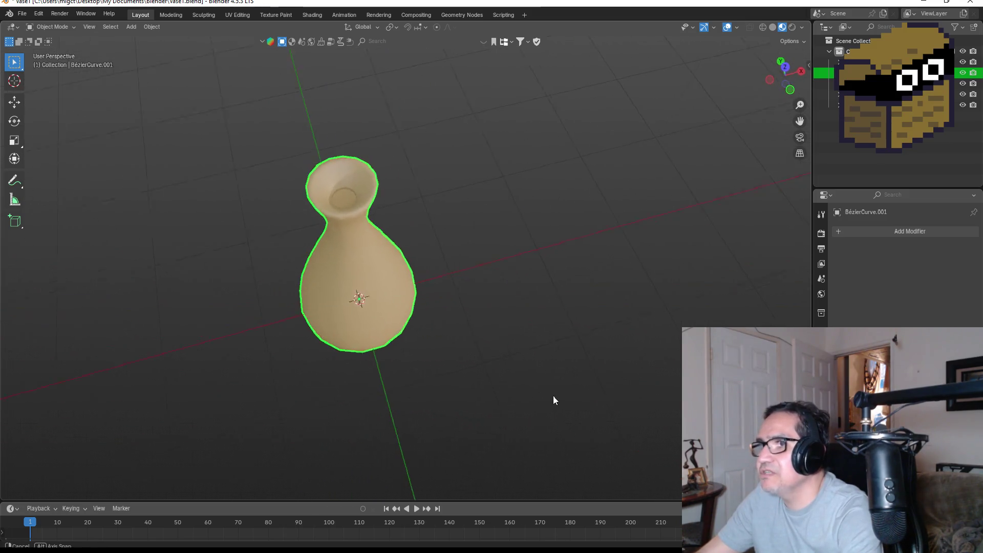
key(KP_1)
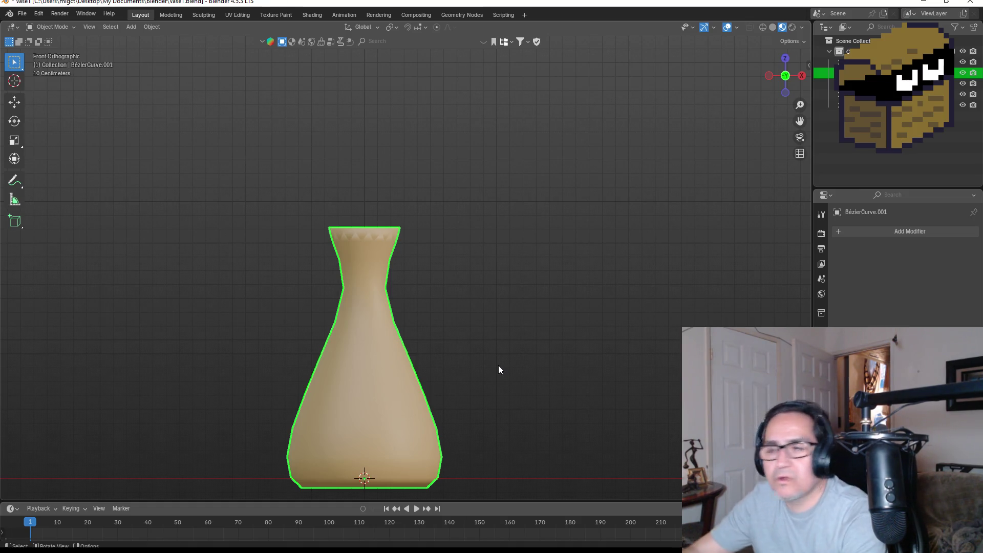
mouse_move(504, 349)
mouse_down()
mouse_move(468, 397)
mouse_move(485, 438)
mouse_move(540, 434)
mouse_move(555, 339)
mouse_move(465, 395)
mouse_move(621, 389)
mouse_move(590, 395)
mouse_up()
key(Tab)
scroll(421, 239, down, 3)
key(KP_5)
drag(439, 269, 474, 248)
key(Tab)
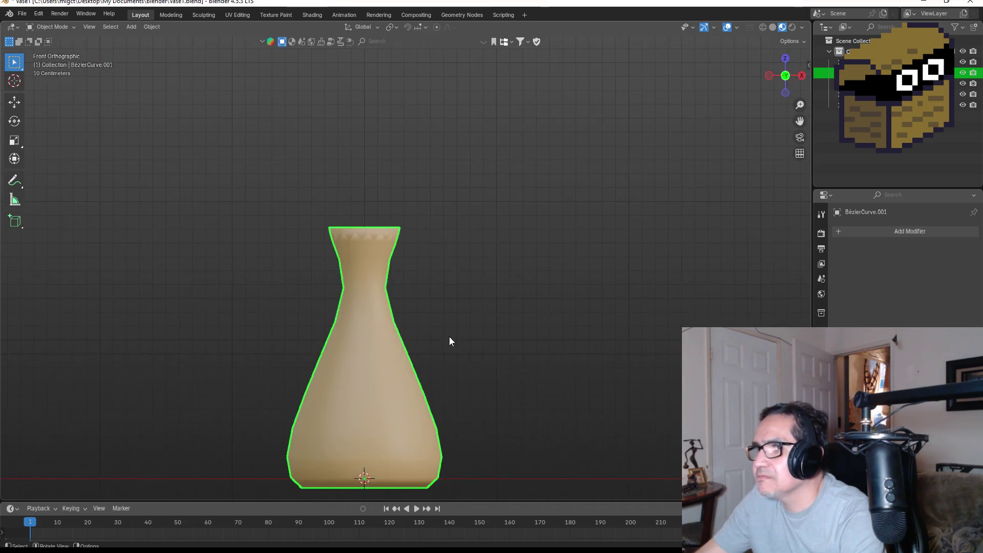
click(478, 339)
key(KP_1)
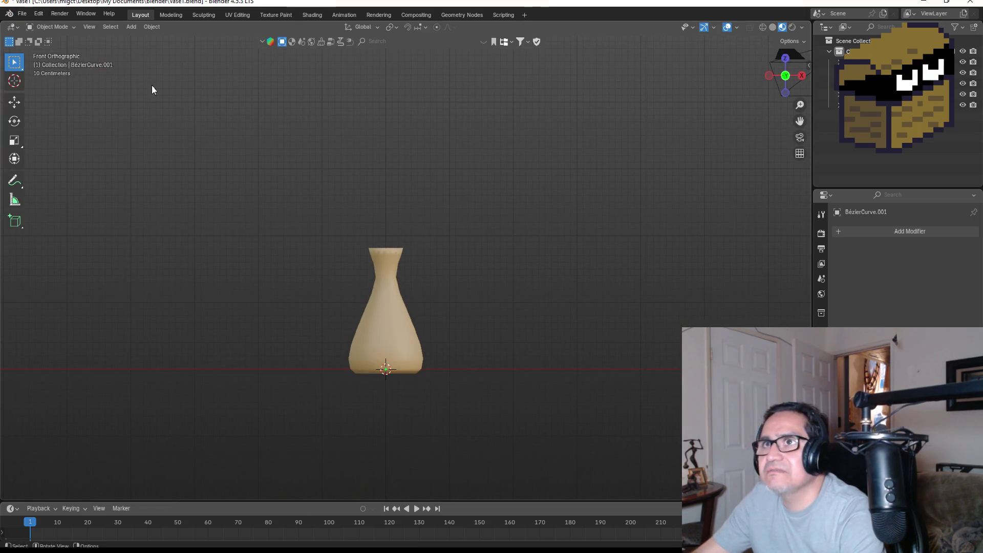
key(z)
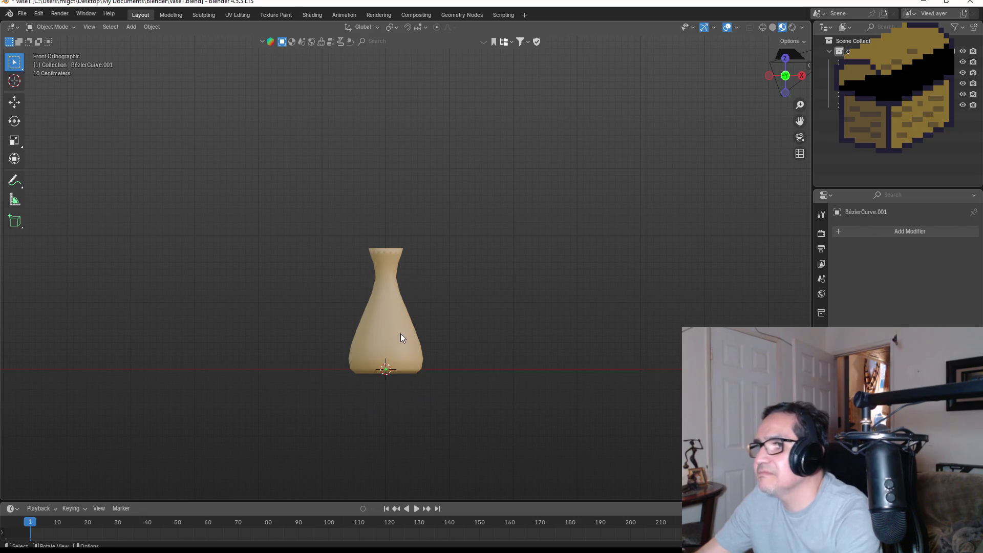
Move the vase straight up along Z above the origin.
click(397, 333)
key(g)
key(z)
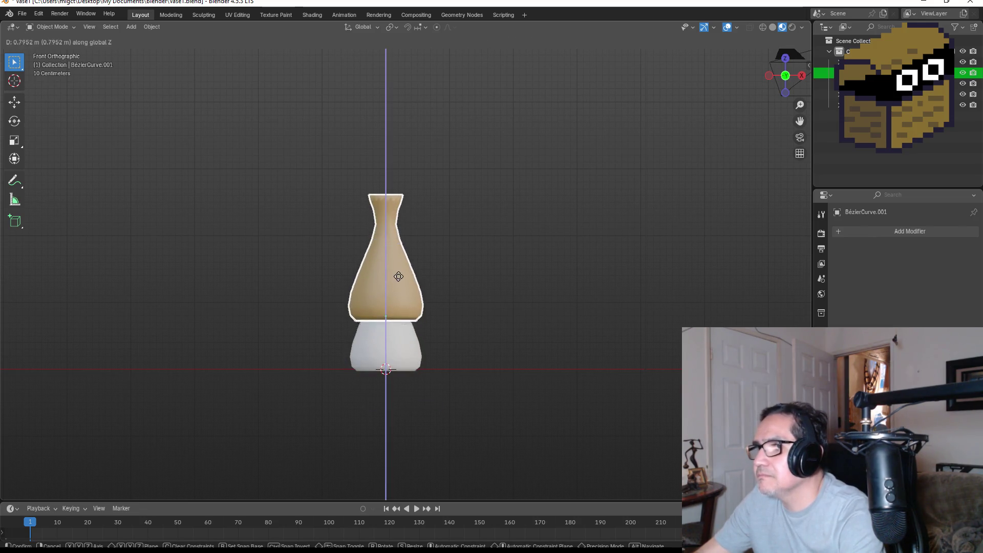
click(429, 168)
Delete the white duplicate vase at the origin and reselect the raised vase.
click(382, 327)
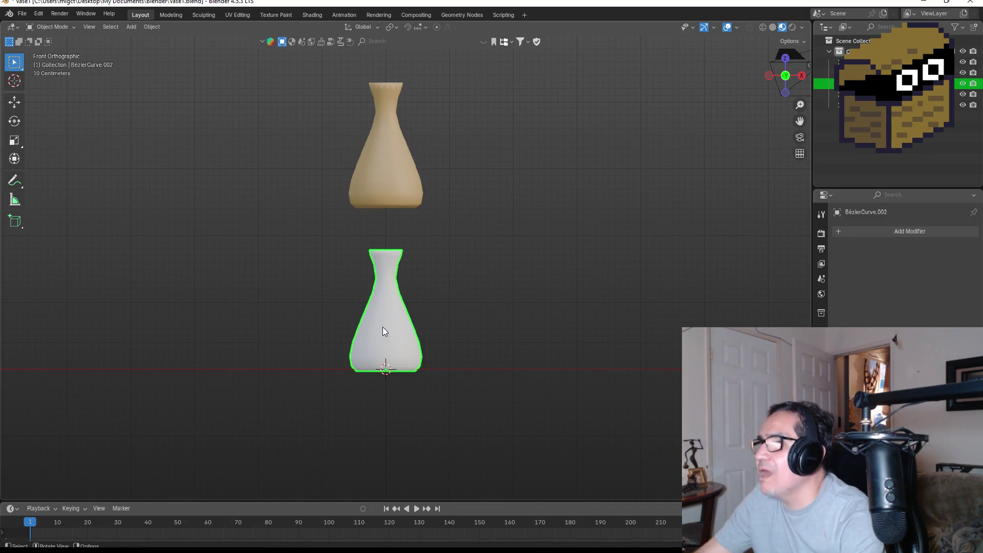
drag(508, 315, 459, 378)
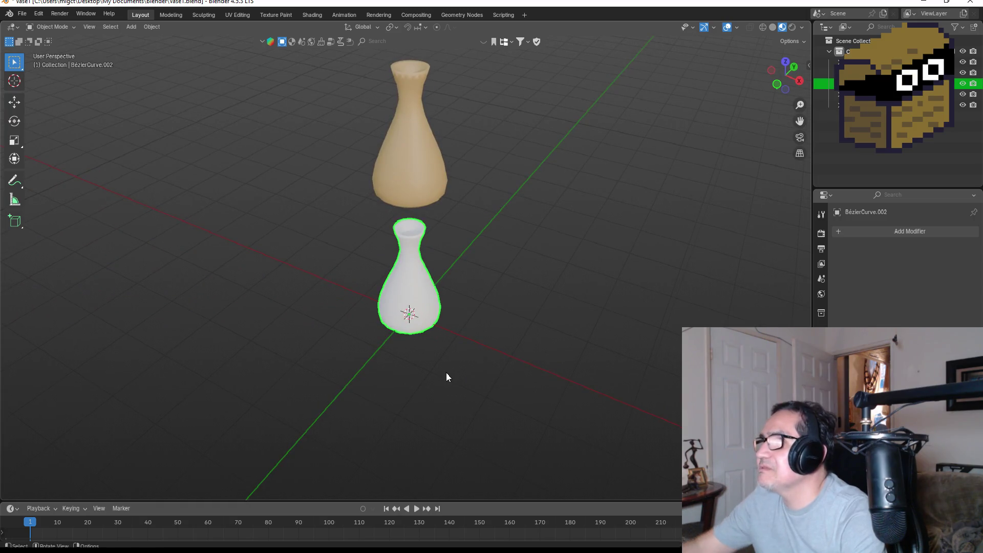
key(Delete)
click(426, 124)
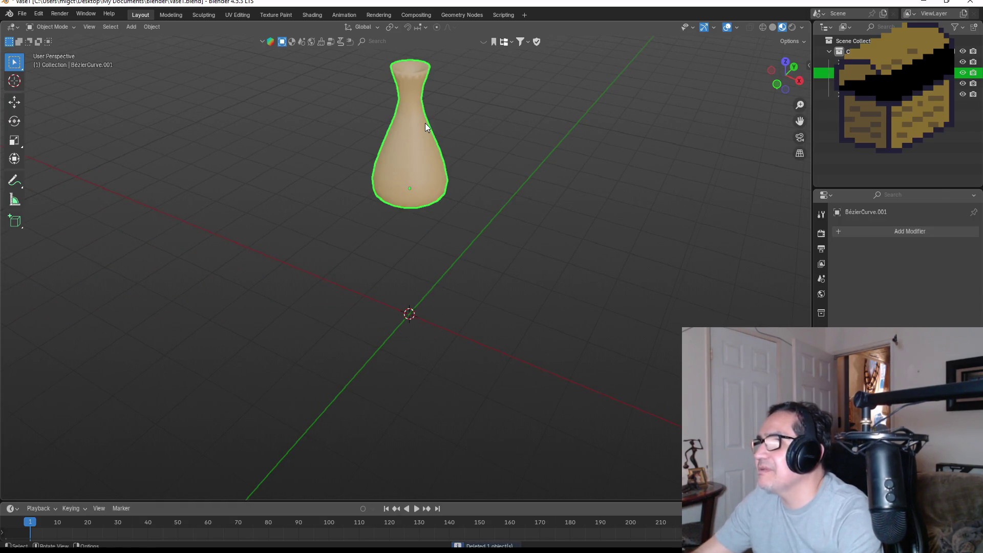
mouse_move(463, 184)
mouse_down()
mouse_move(501, 188)
mouse_move(562, 162)
mouse_up()
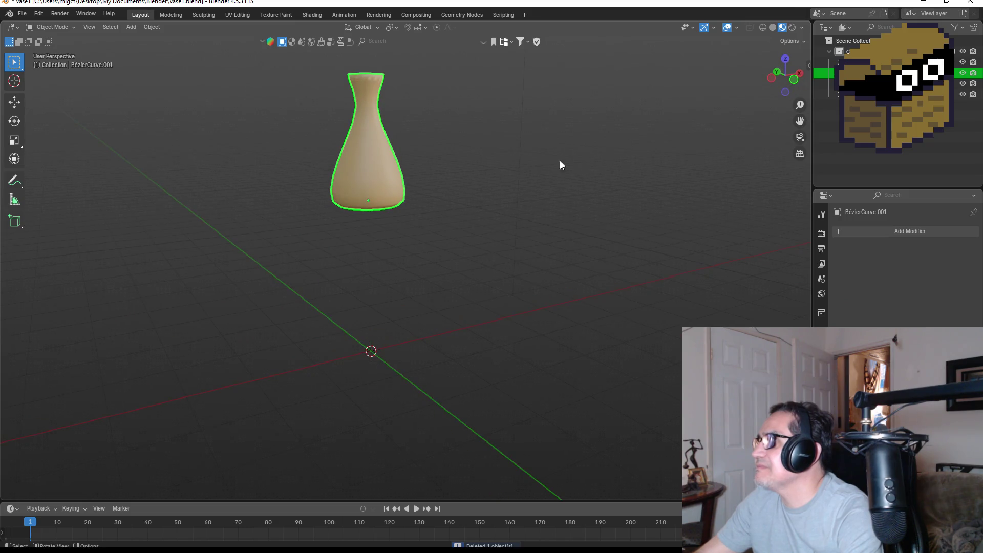
click(860, 61)
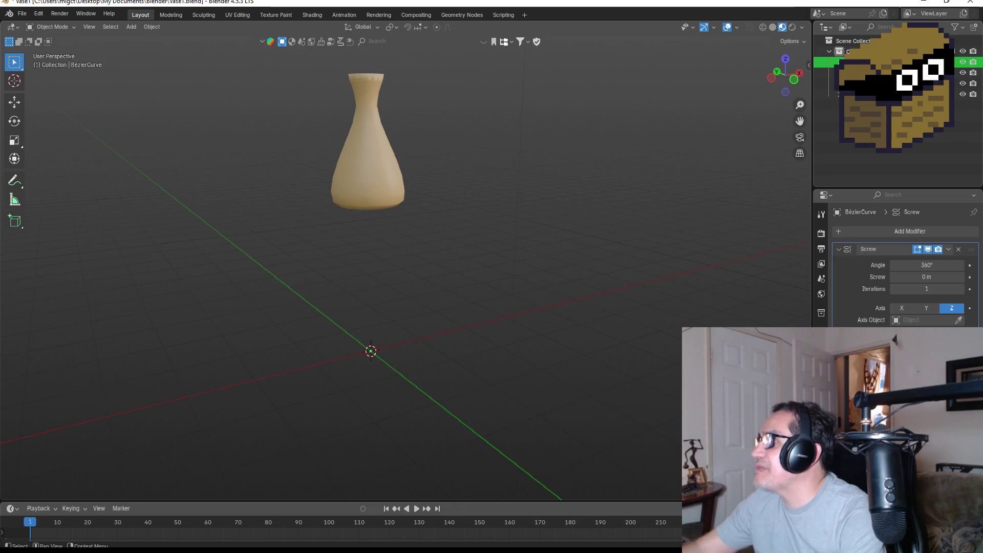
key(ctrl+z)
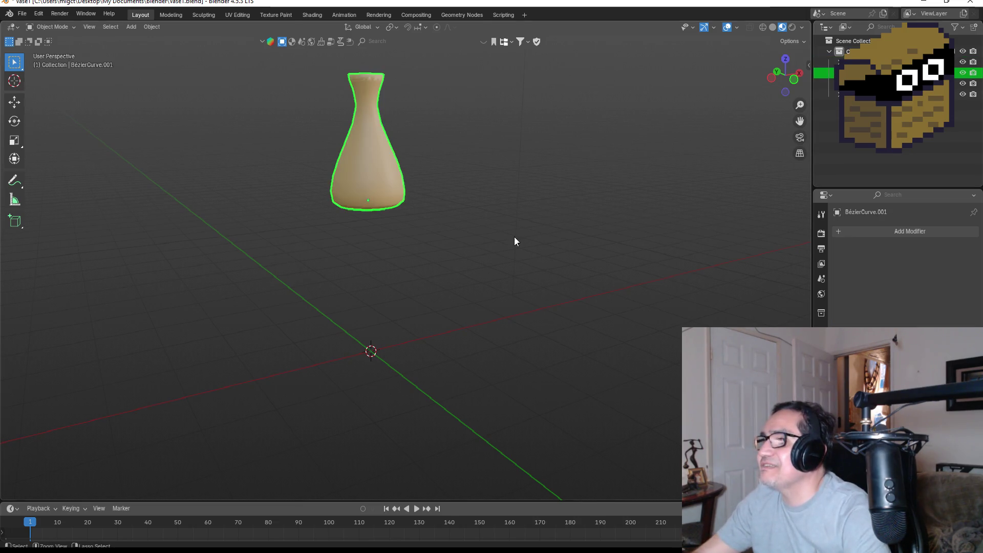
key(ctrl+shift+z)
key(ctrl+shift+z)
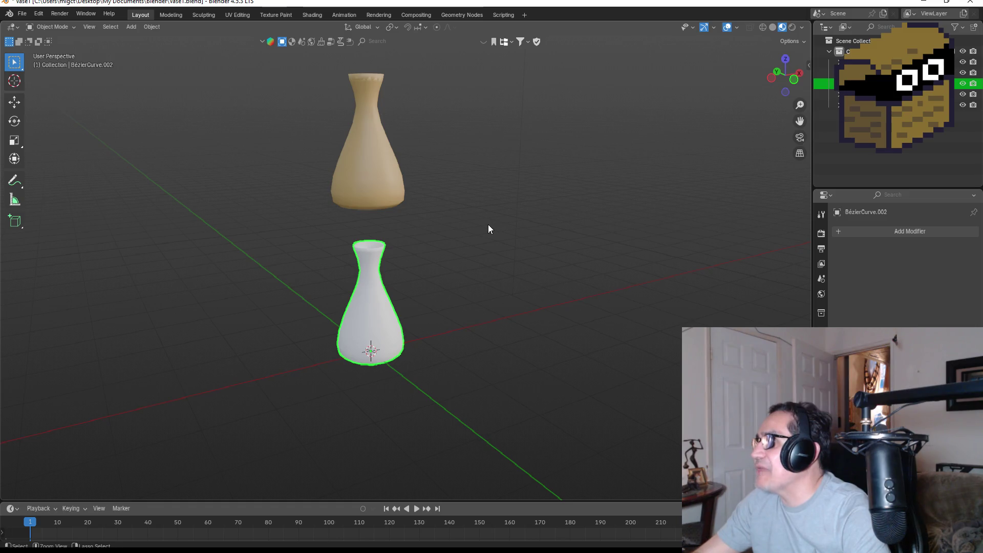
key(Delete)
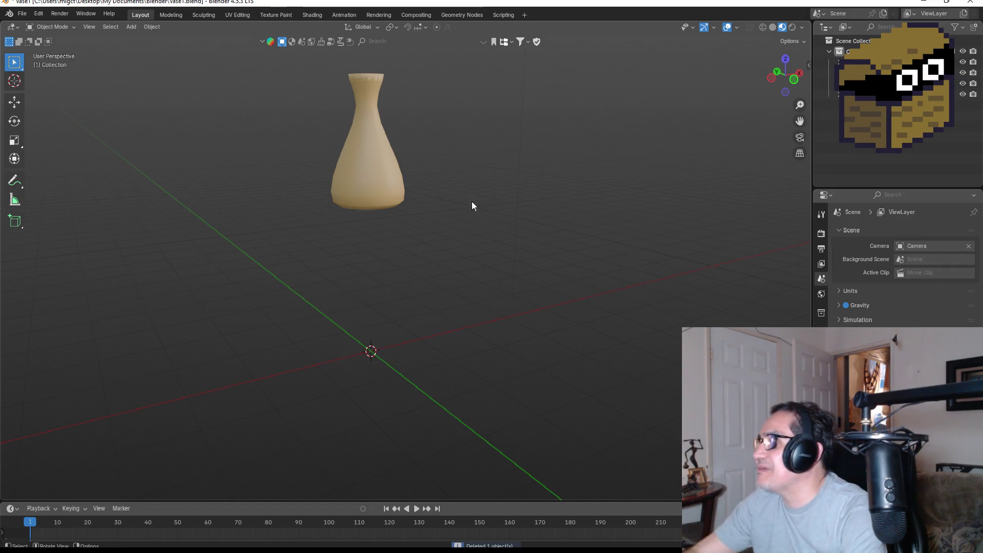
key(ctrl+z)
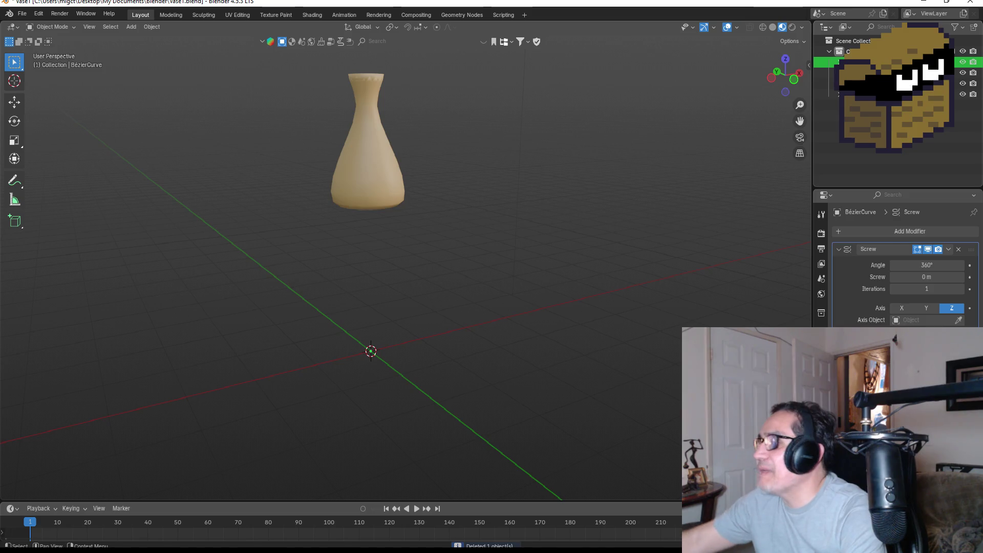
key(ctrl+shift+z)
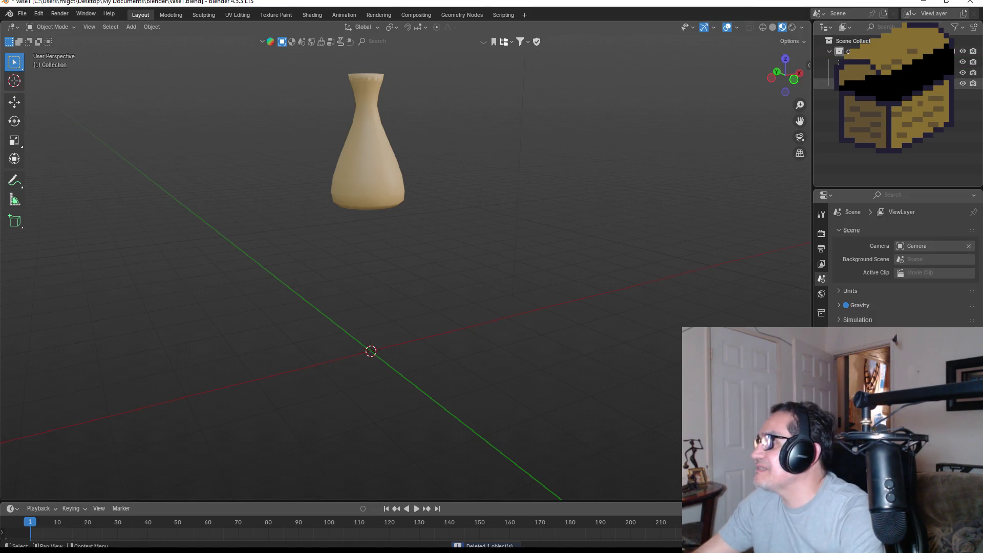
click(401, 180)
Lower the vase along Z onto the ground and save Vase1.blend.
key(g)
key(z)
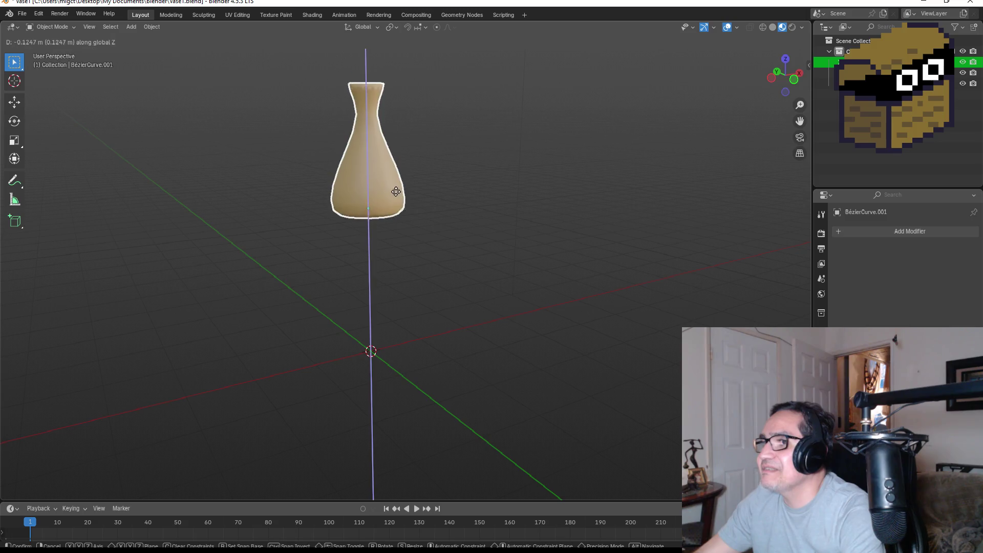
click(403, 331)
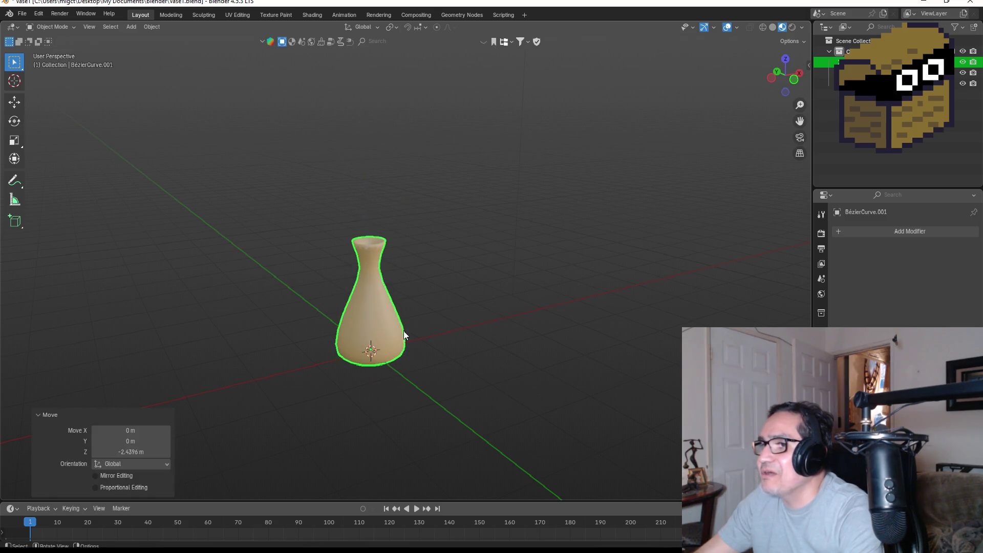
key(KP_1)
scroll(521, 301, up, 3)
mouse_move(520, 299)
mouse_down()
mouse_move(499, 352)
mouse_move(507, 368)
mouse_up()
key(KP_1)
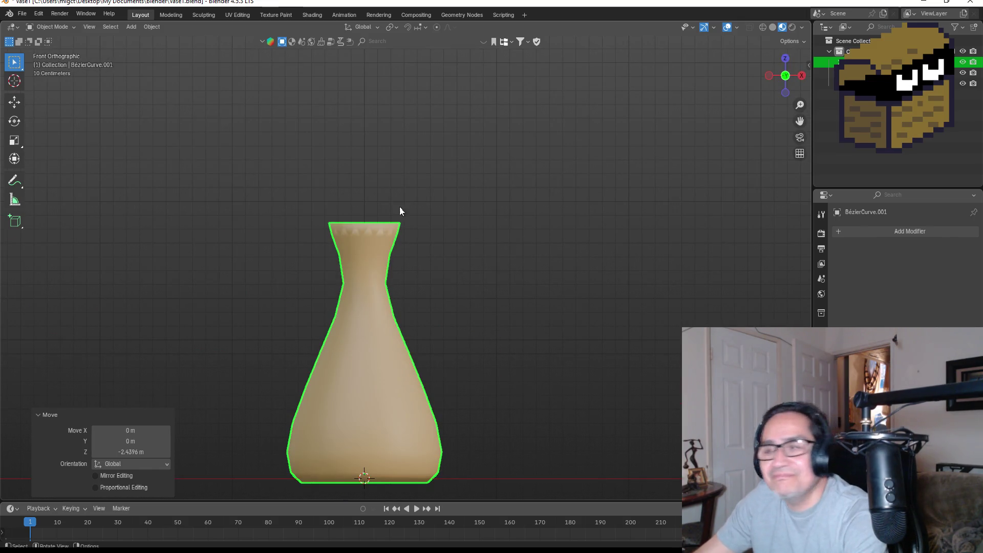
click(29, 12)
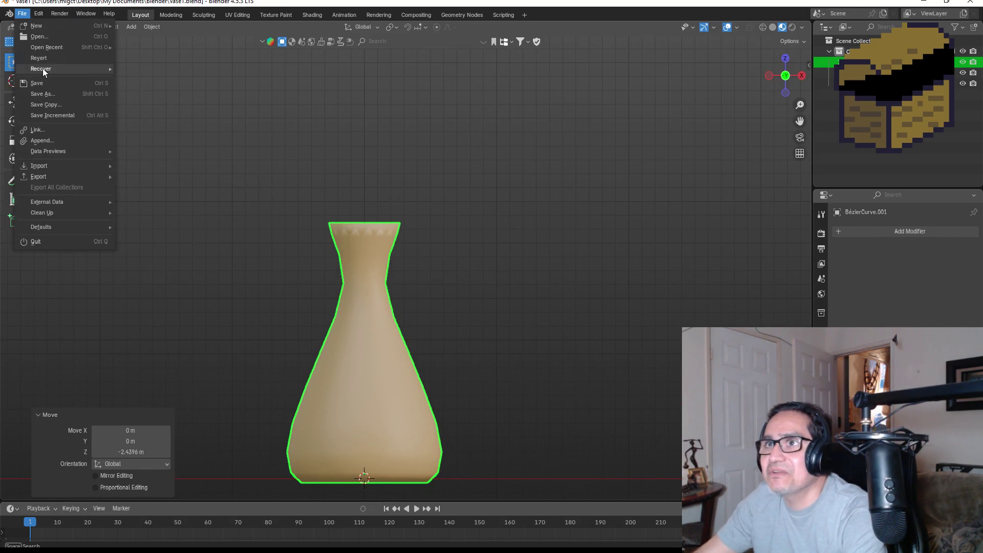
click(44, 84)
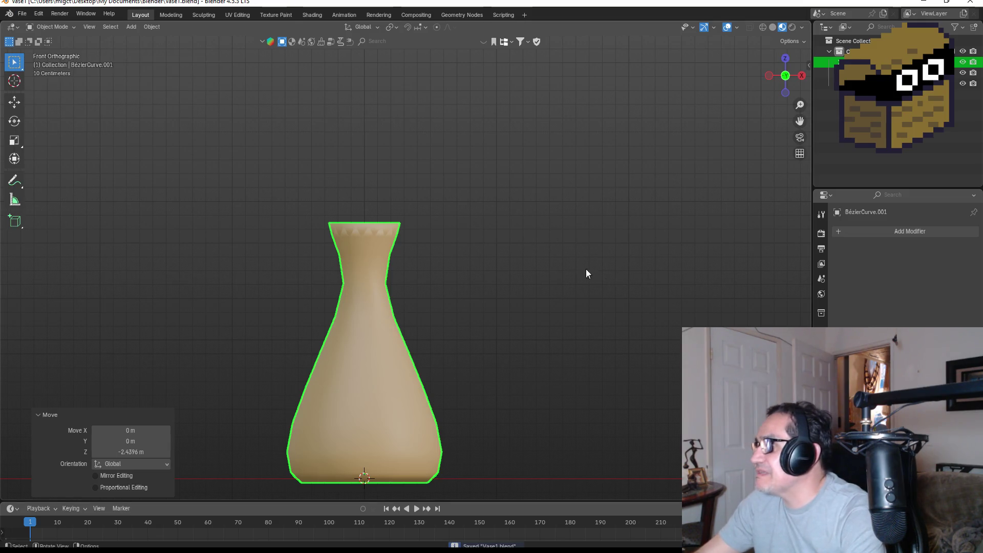
scroll(549, 238, down, 2)
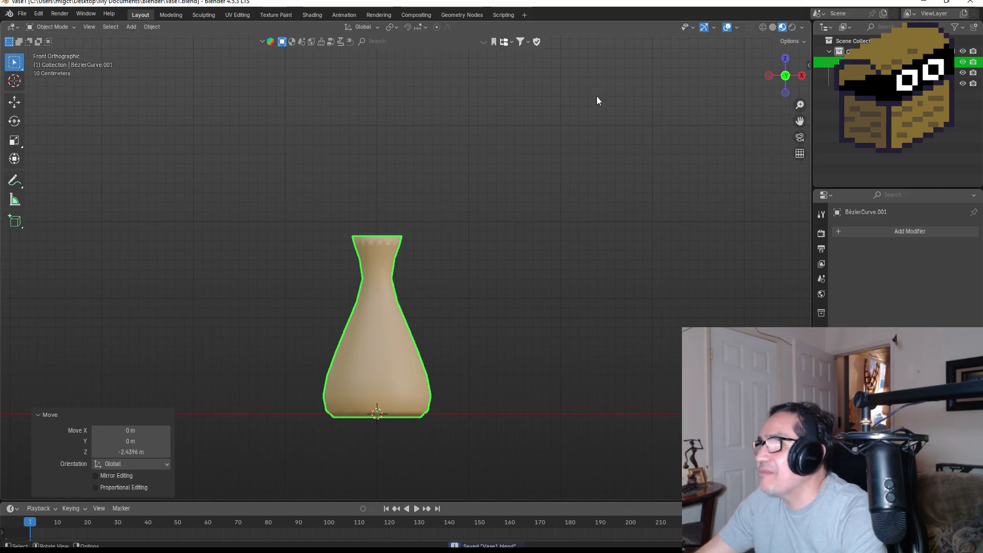
Toggle the face orientation overlay and briefly check the vase mesh in Edit Mode.
click(737, 27)
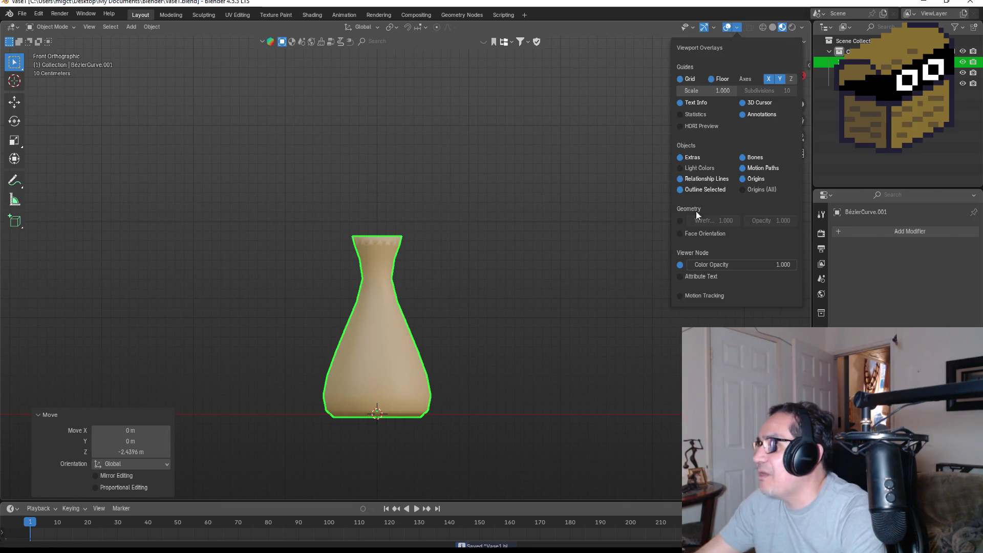
click(680, 233)
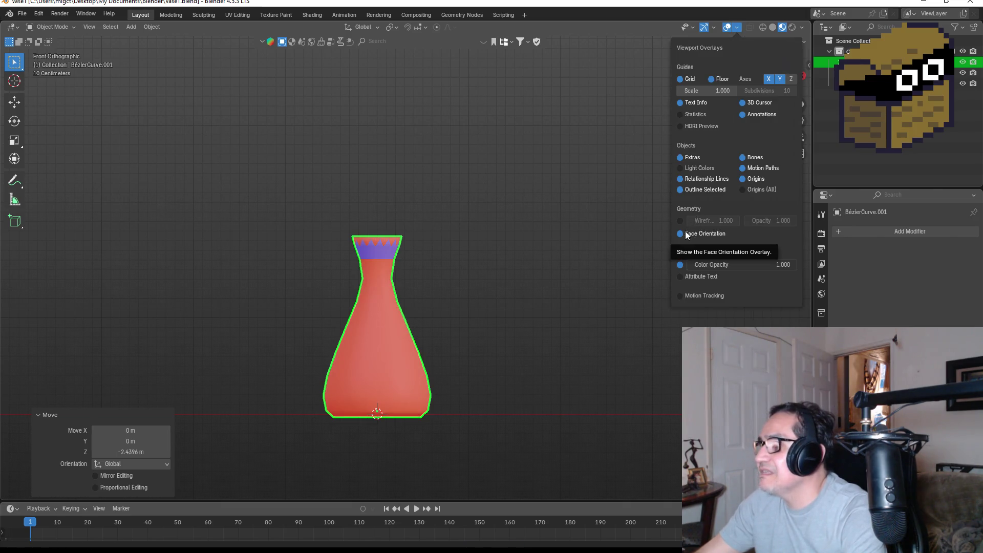
click(687, 234)
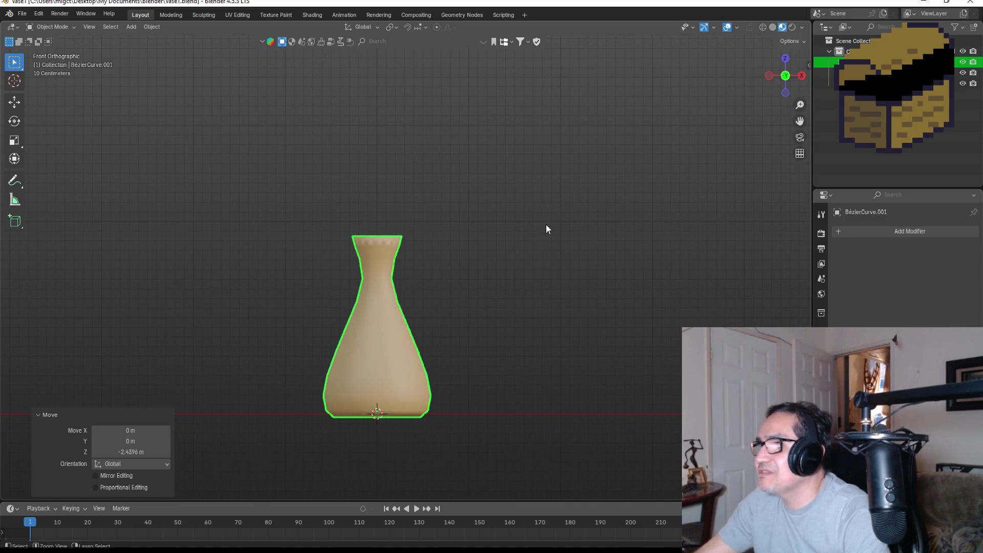
key(ctrl+z)
key(ctrl+shift+z)
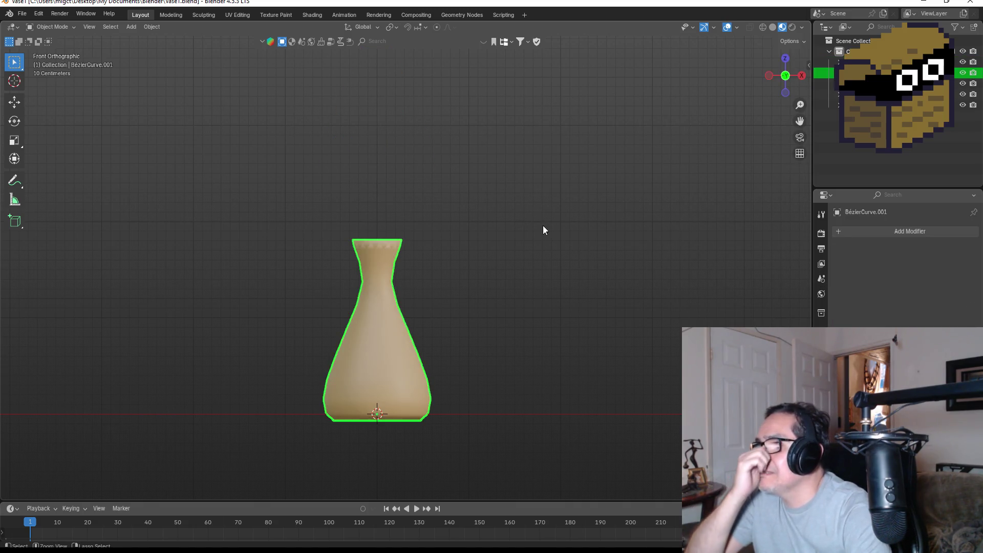
key(Tab)
key(Tab)
key(Tab)
click(500, 275)
key(Tab)
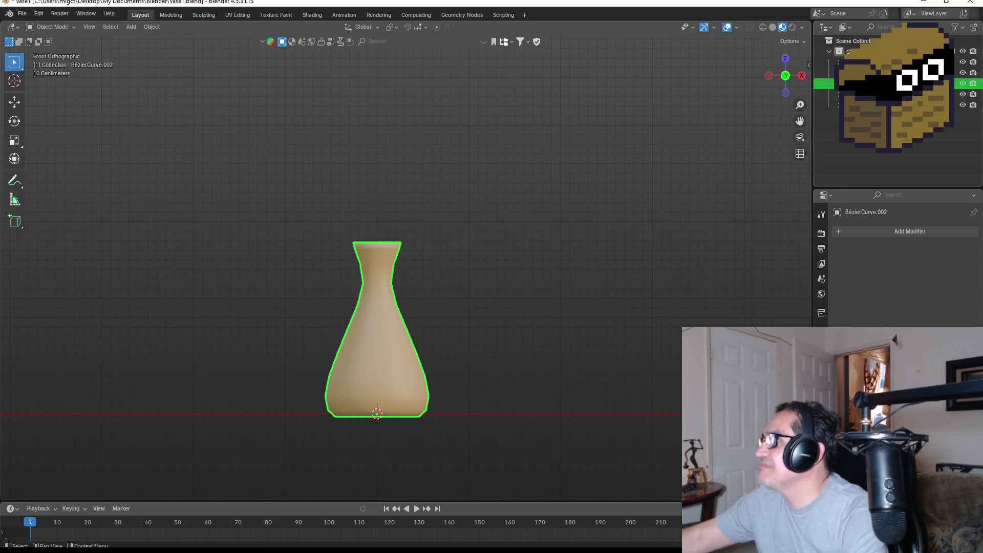
Delete the BézierCurve object and turn on the face orientation overlay.
click(860, 62)
key(Delete)
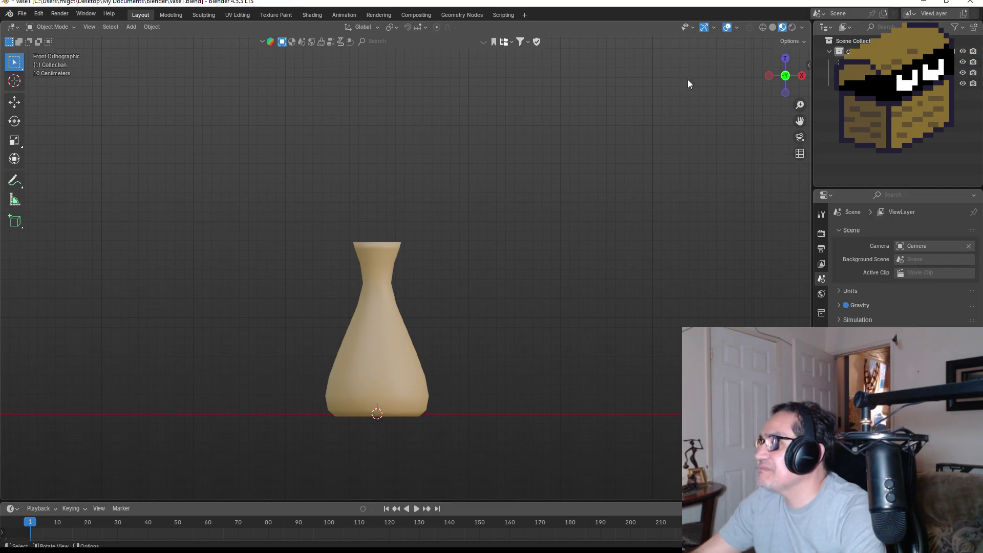
click(736, 27)
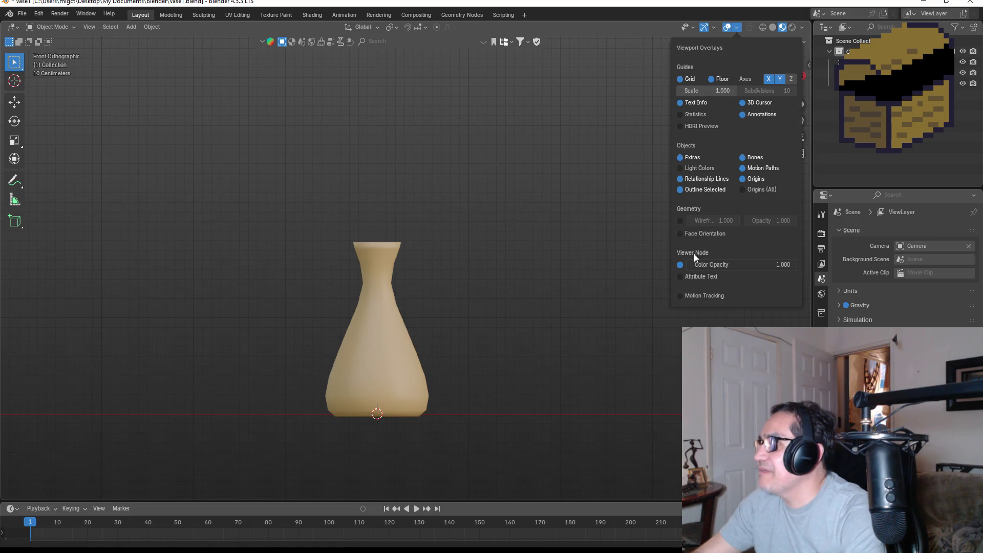
click(683, 235)
Select the vase's inner bottom rim loop in Edit Mode and test a plain fill.
mouse_move(541, 302)
mouse_down()
mouse_move(500, 415)
mouse_move(509, 386)
mouse_move(476, 307)
mouse_move(493, 315)
mouse_move(509, 239)
mouse_move(342, 328)
mouse_up()
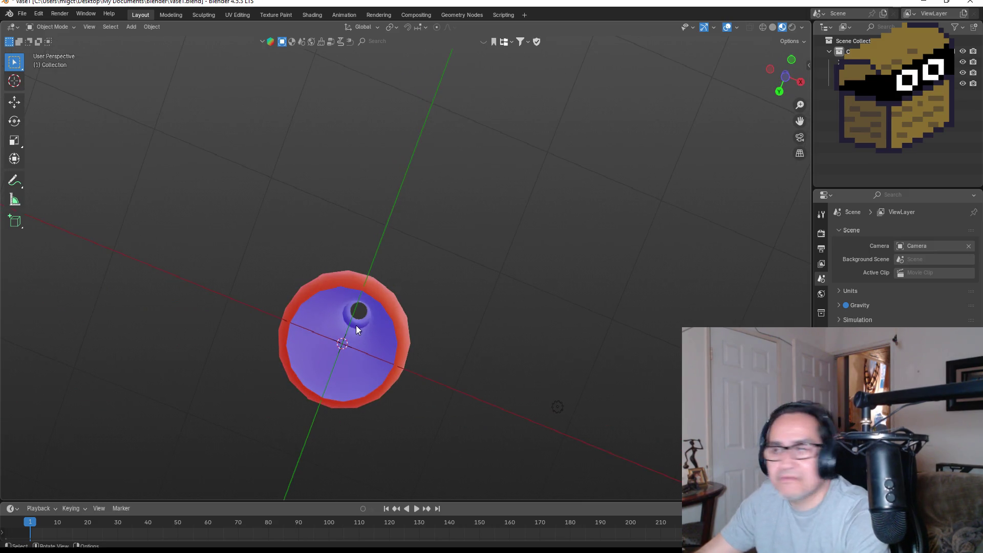
click(379, 295)
key(Tab)
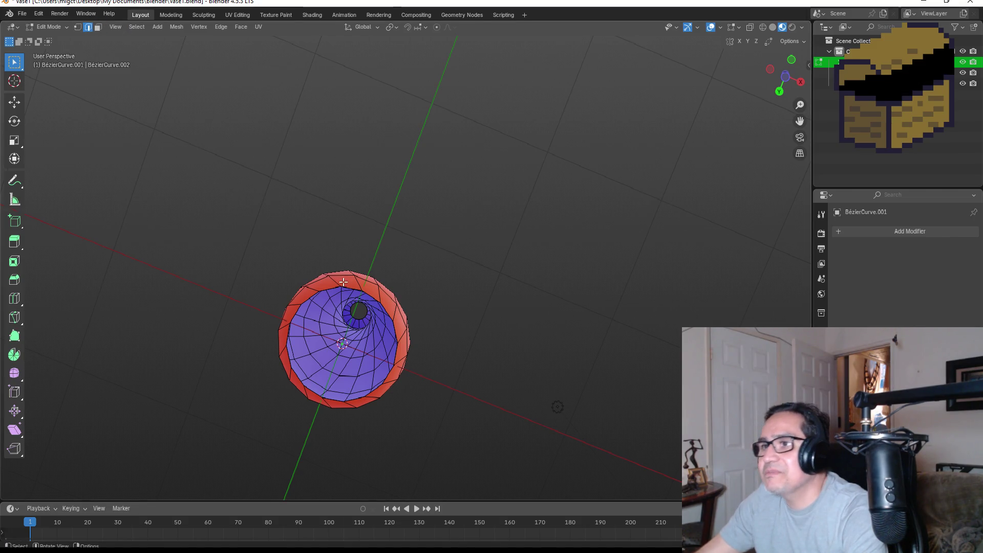
scroll(284, 318, up, 2)
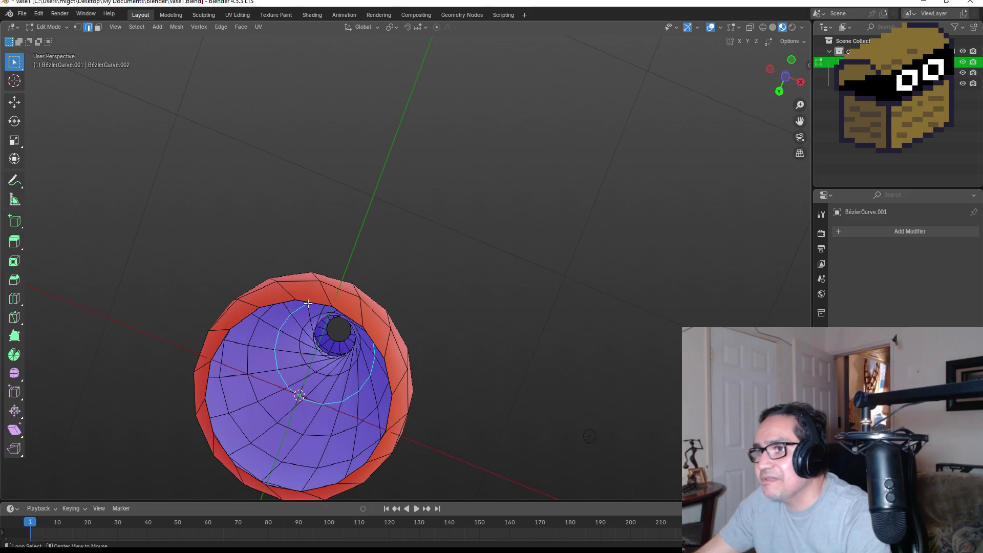
click(300, 299)
alt+click(301, 300)
key(f)
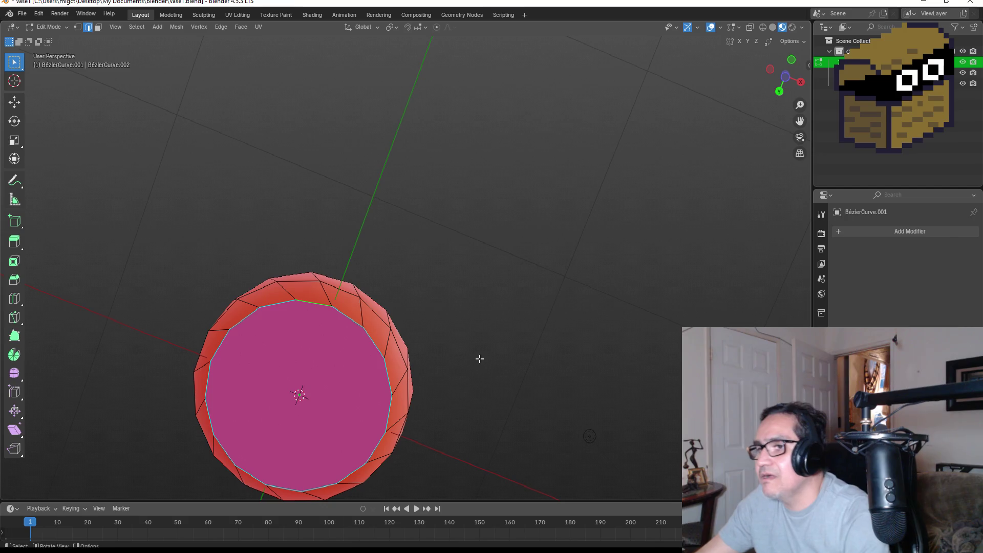
key(ctrl+z)
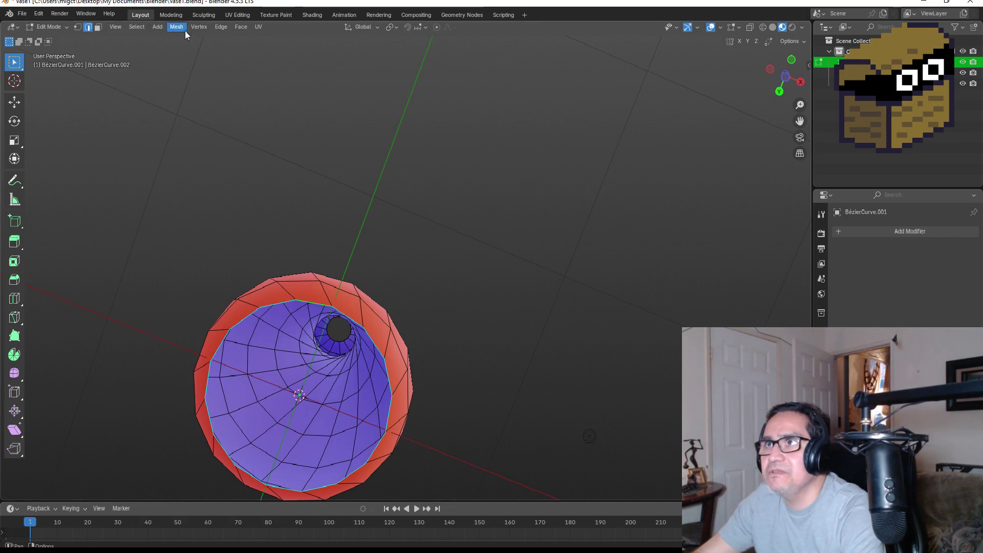
Fill the bottom opening with triangle faces from the Face menu and return to Object Mode.
click(239, 30)
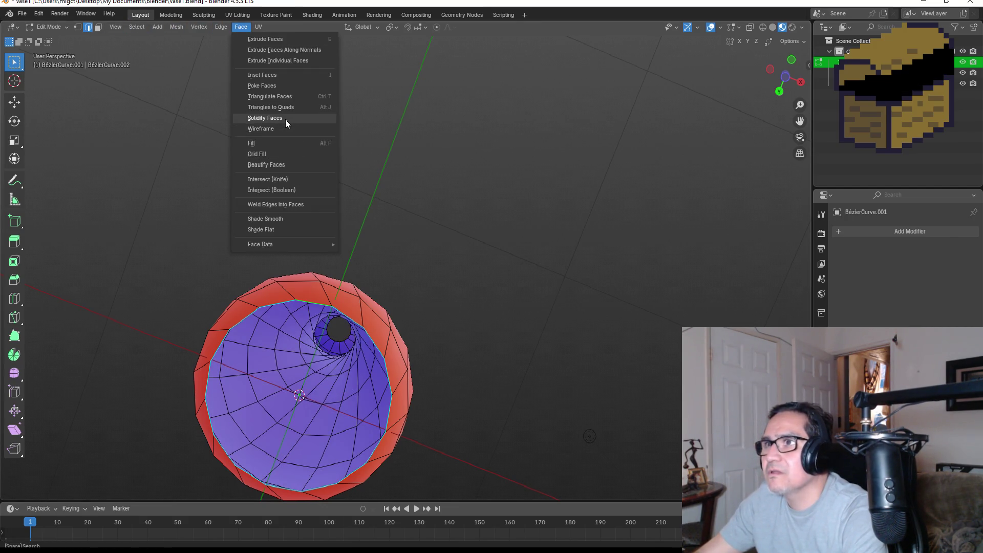
click(281, 155)
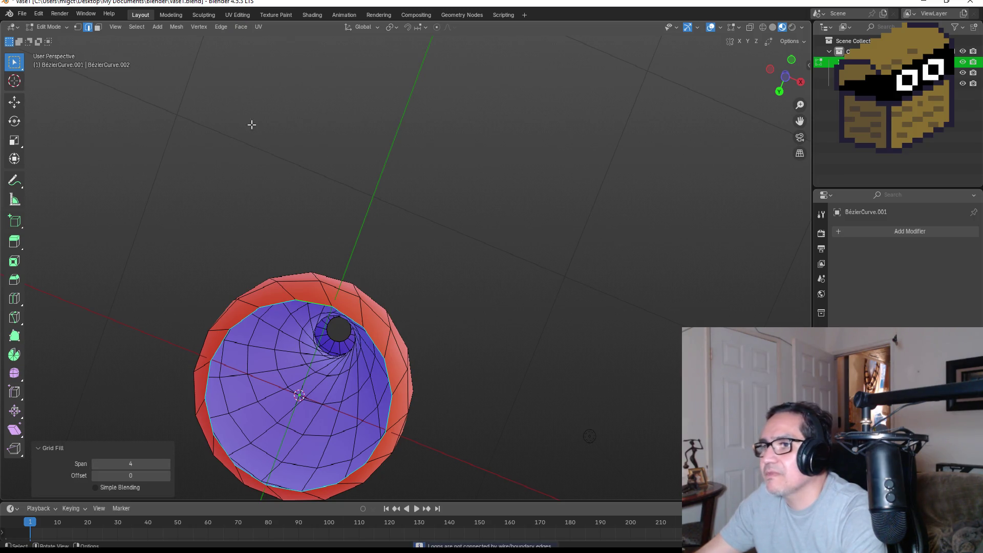
click(221, 26)
mouse_move(241, 27)
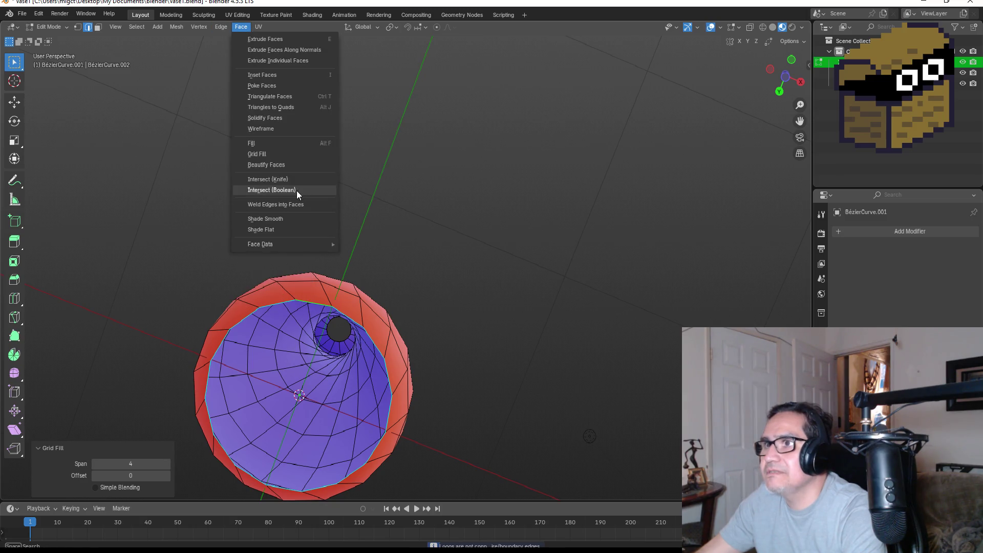
click(275, 145)
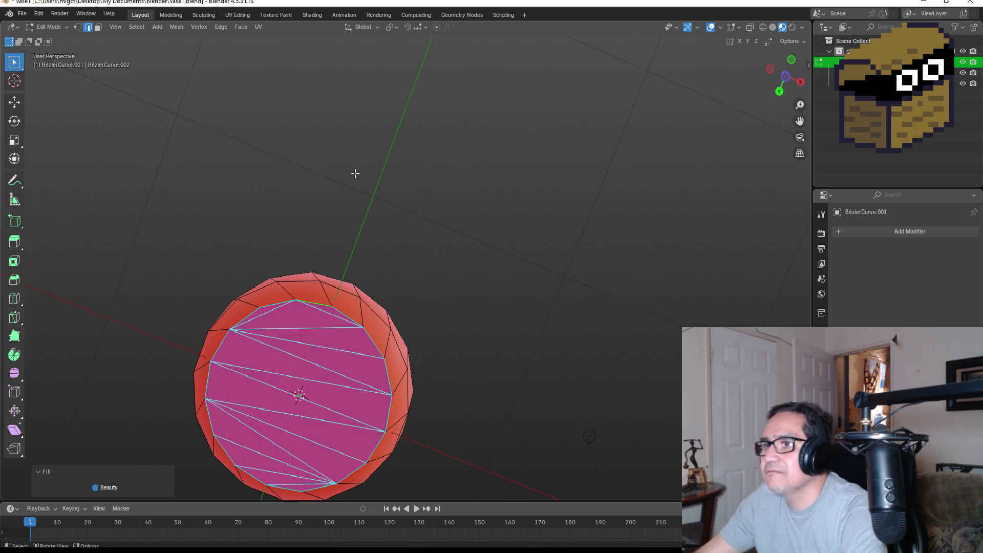
key(KP_1)
key(Tab)
mouse_move(486, 322)
mouse_down()
mouse_move(603, 213)
mouse_move(542, 246)
mouse_move(487, 357)
mouse_up()
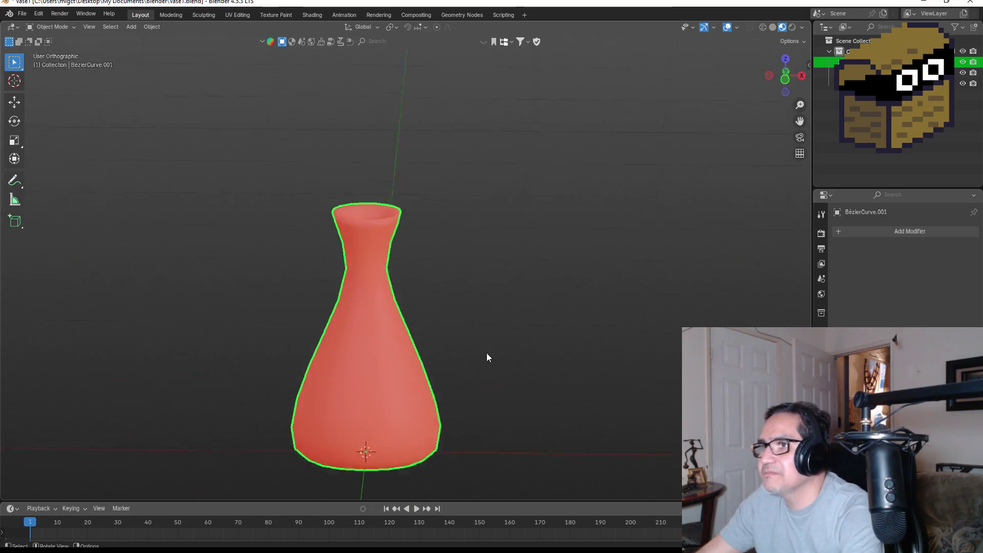
Save Vase1.blend from the straight front view.
key(KP_1)
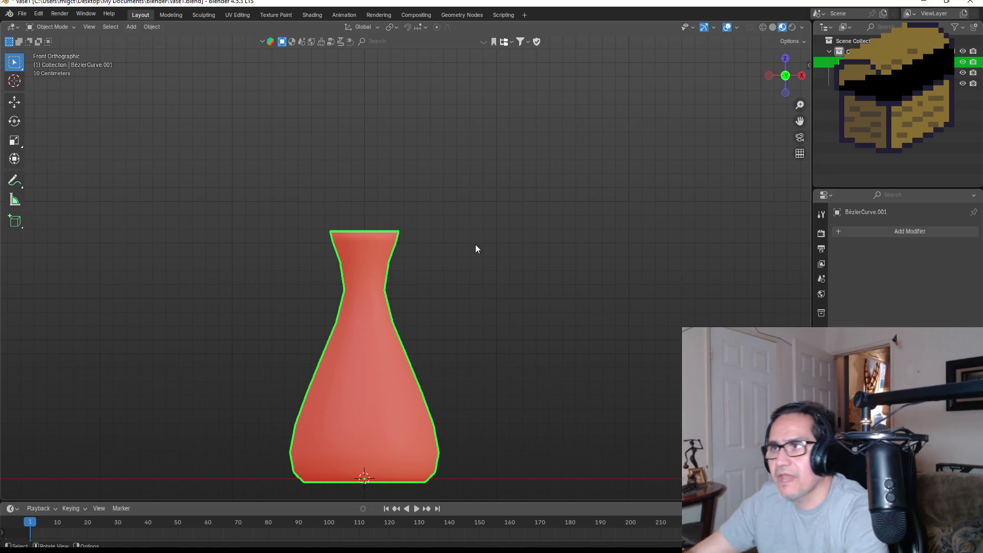
click(22, 14)
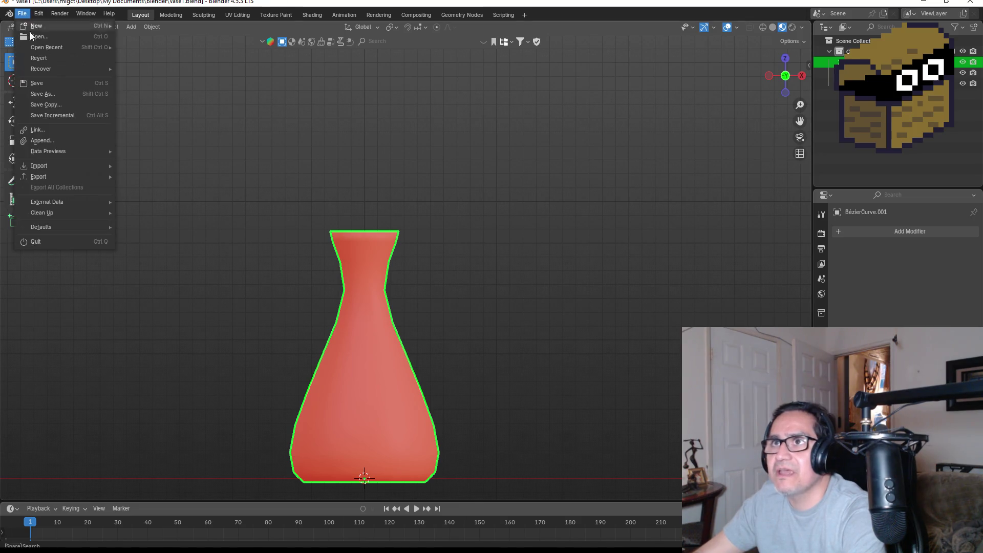
click(39, 86)
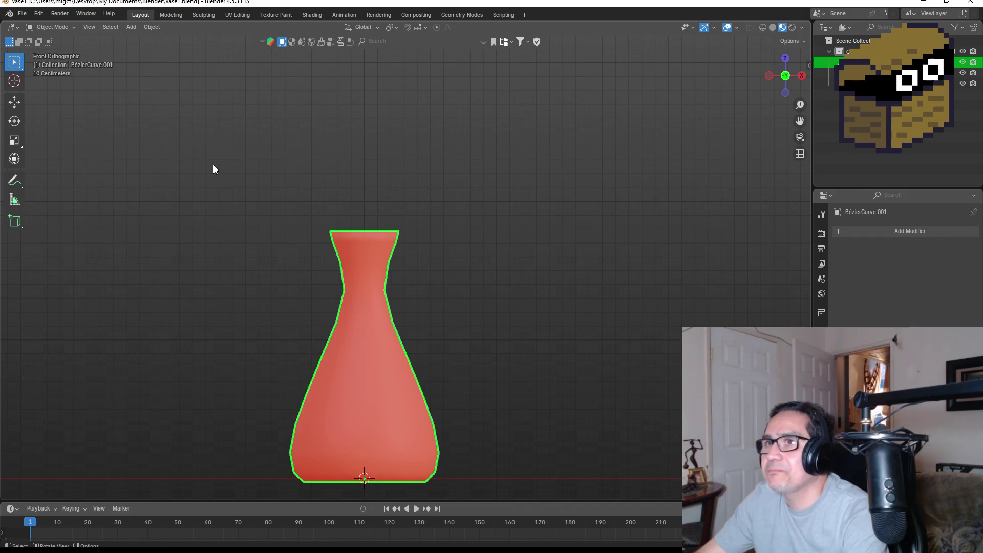
click(23, 14)
click(42, 83)
Export the vase via File > Export as Vase1.fbx in the 3d Art folder.
click(23, 14)
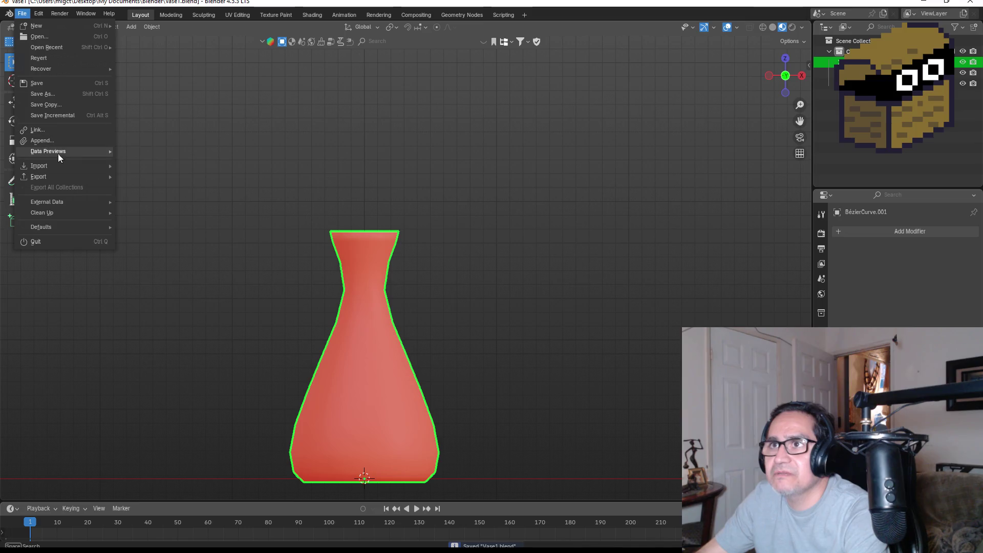
mouse_move(55, 176)
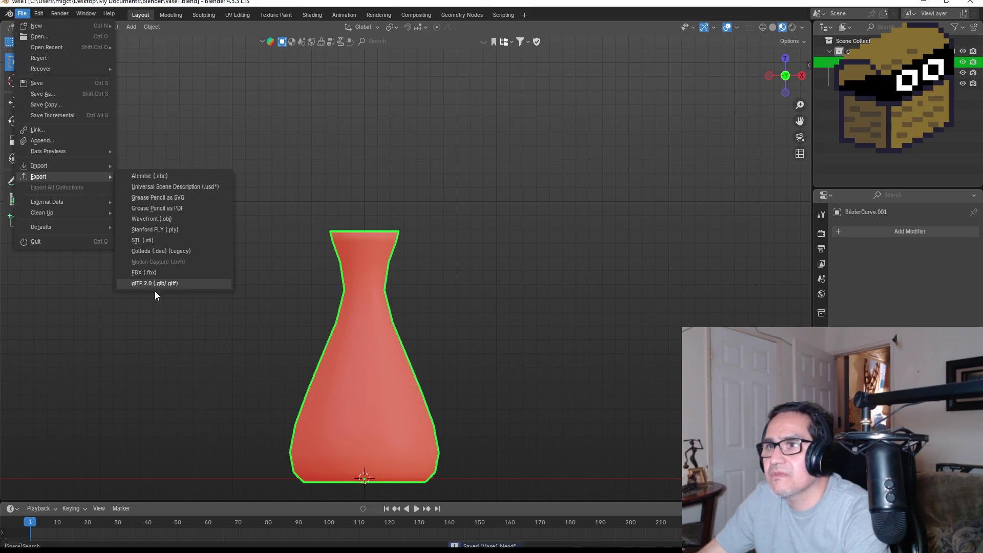
click(155, 276)
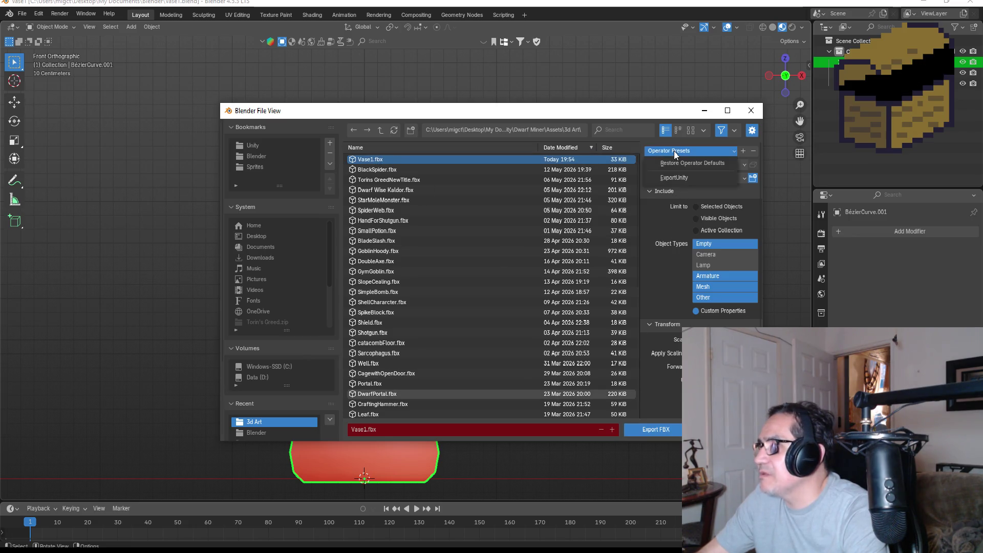
click(644, 430)
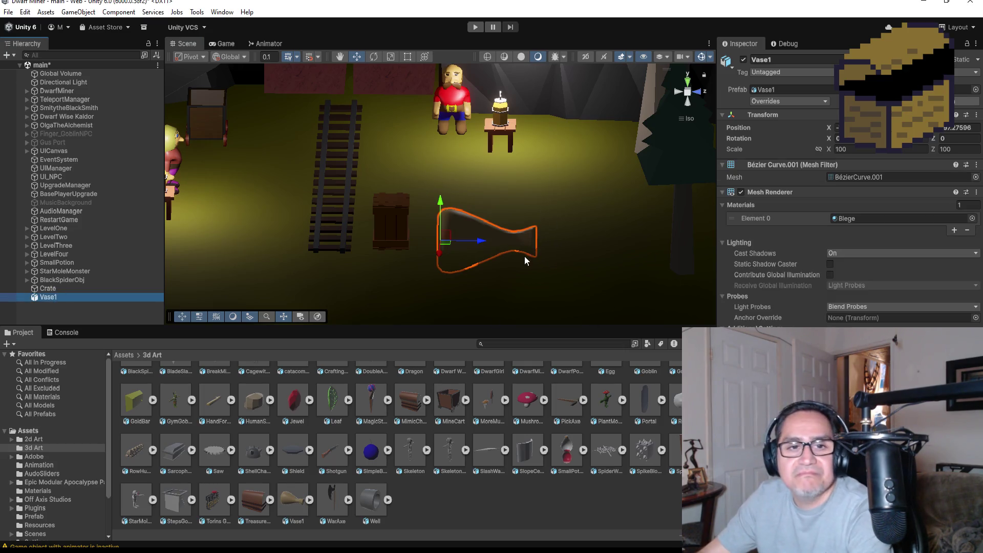
Rotate Vase1 upright and set its Transform Rotation X to -90.
click(373, 58)
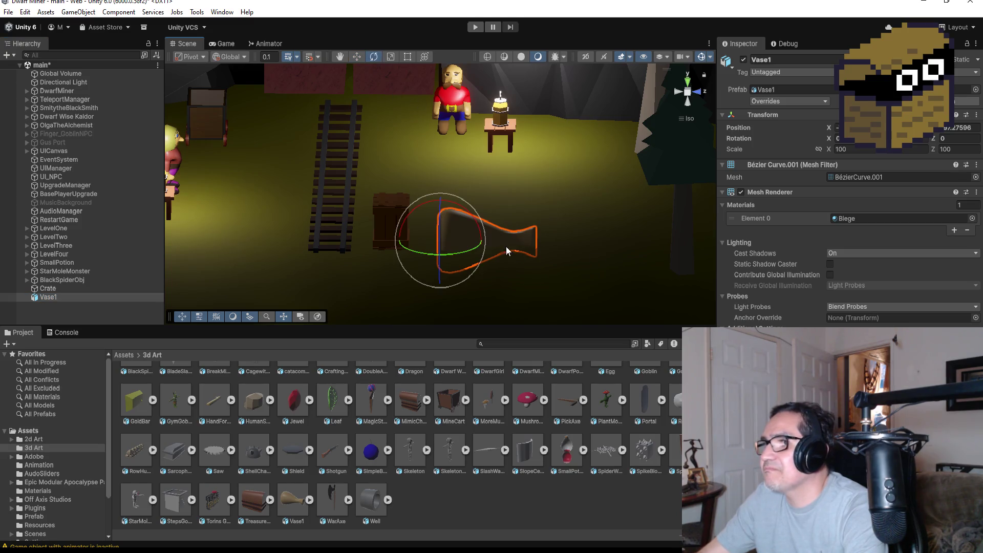
mouse_move(468, 210)
mouse_down()
mouse_move(411, 148)
mouse_move(383, 137)
mouse_up()
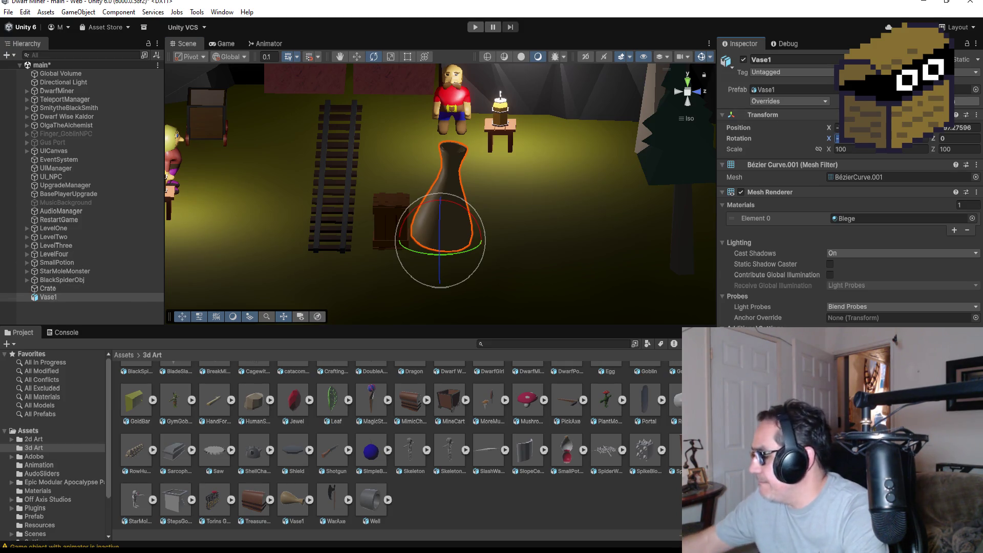
key(Delete)
key(BackSpace)
key(BackSpace)
text(-90)
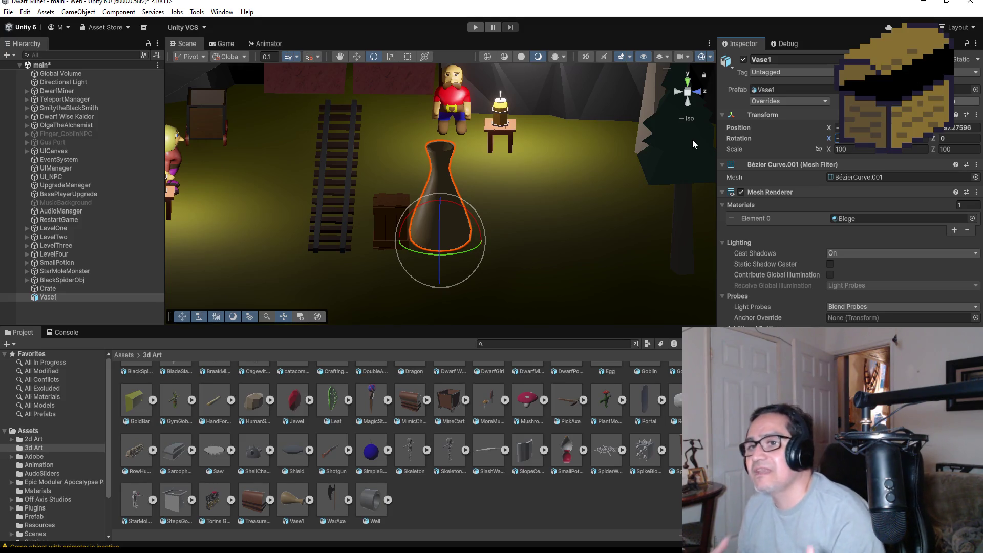
Unpack Vase1 completely from its prefab and reselect it.
right_click(55, 298)
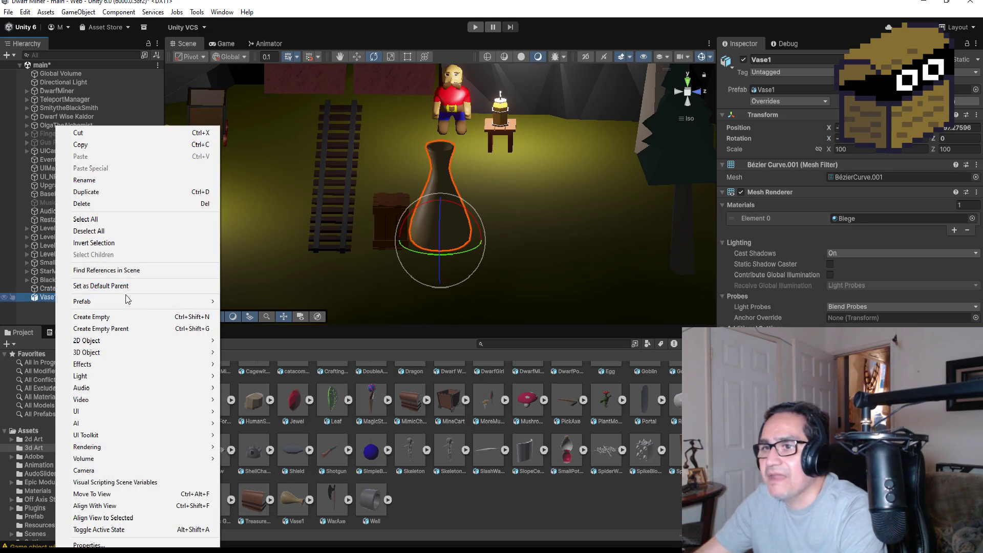
mouse_move(130, 301)
click(256, 384)
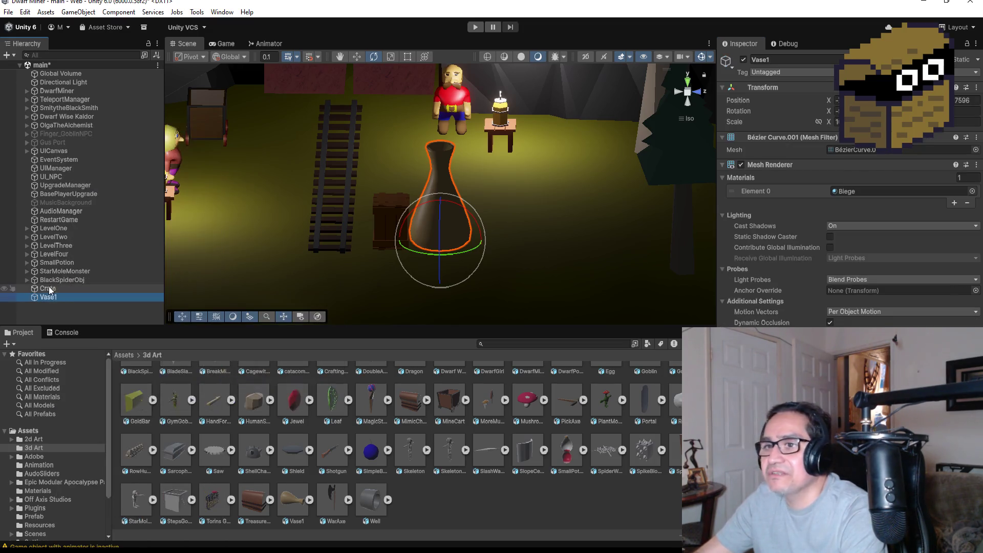
scroll(509, 187, up, 2)
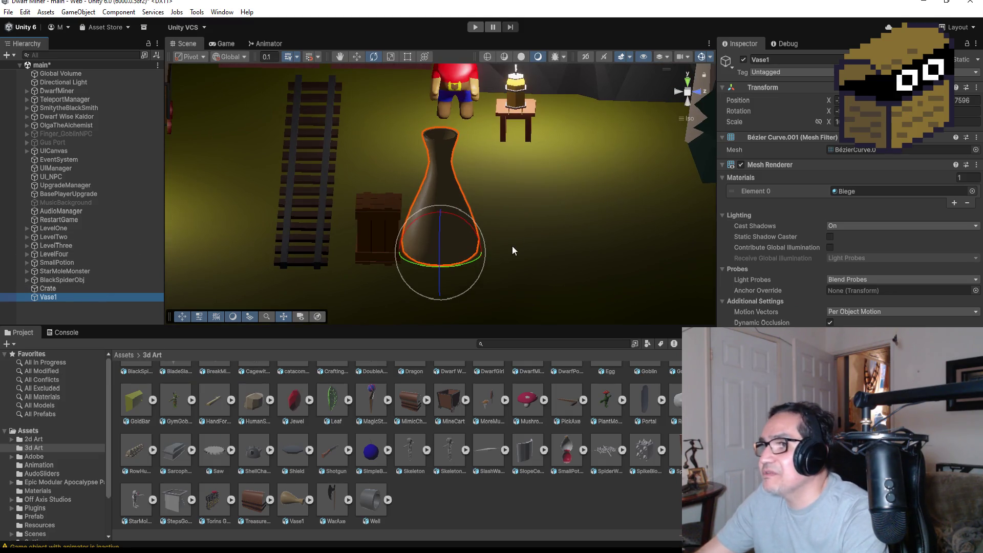
click(82, 307)
click(81, 298)
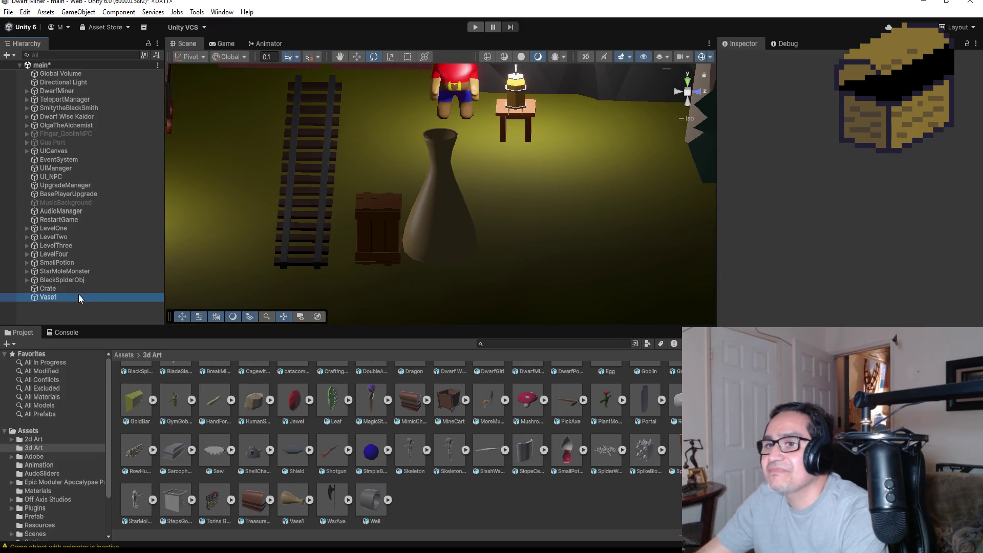
Adjust Vase1's height with the Move tool so it rests on the floor.
click(357, 57)
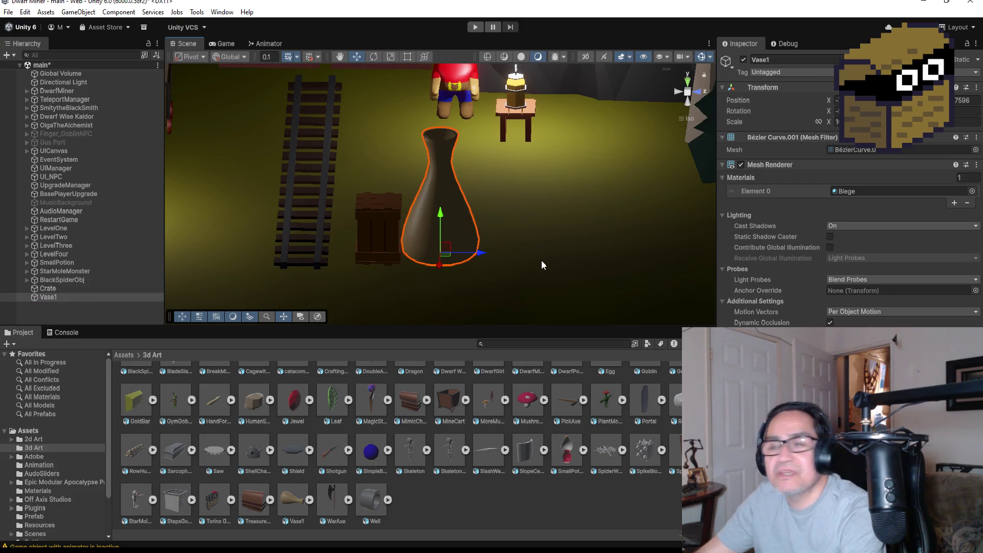
click(688, 80)
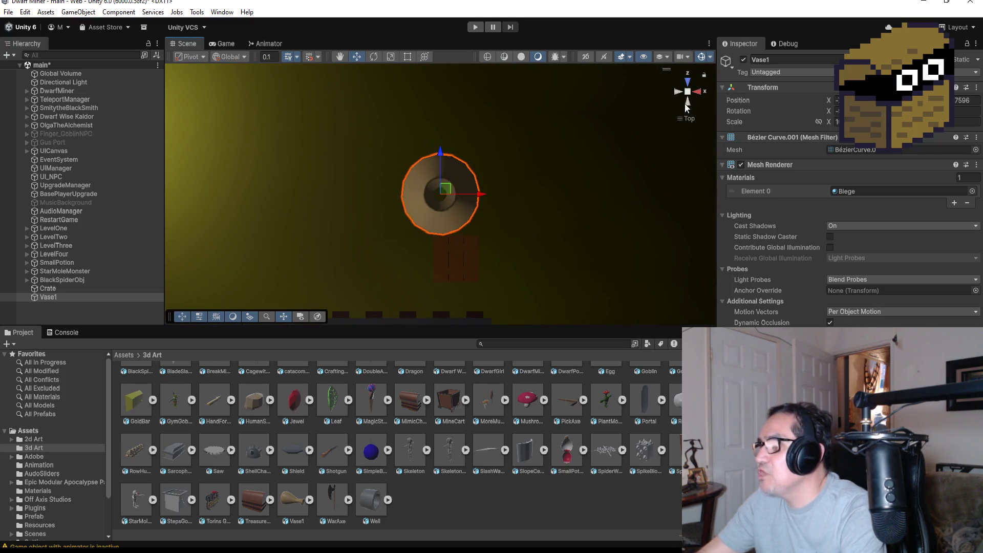
click(687, 104)
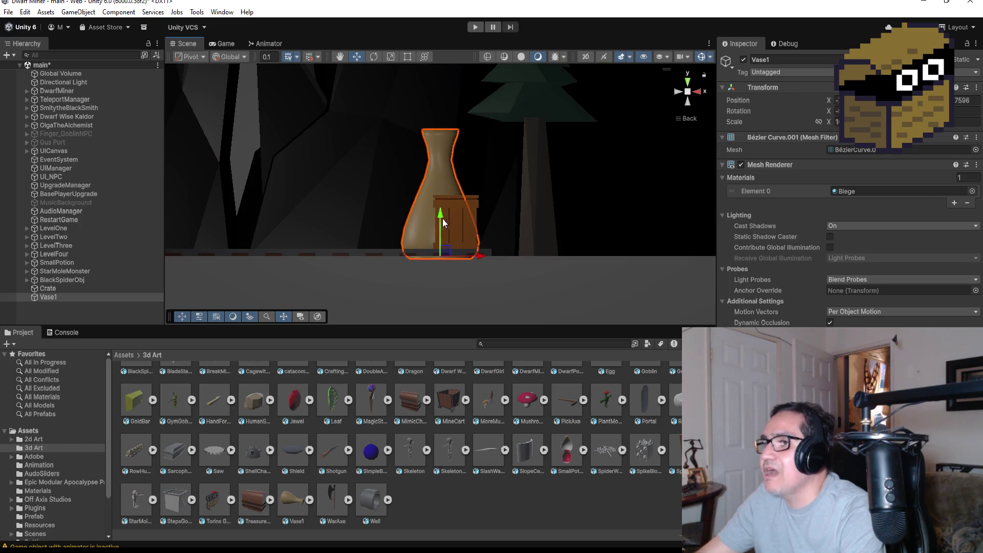
drag(439, 215, 444, 205)
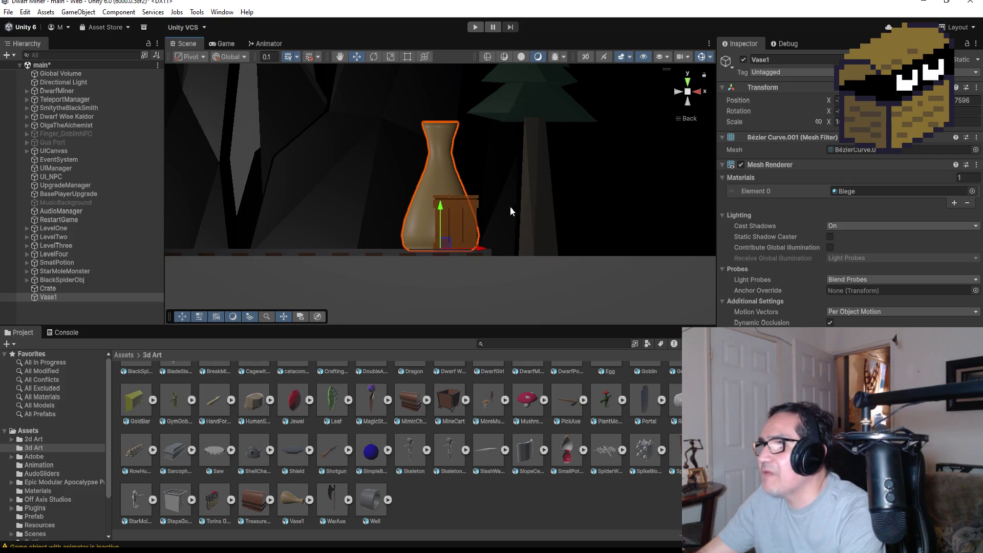
click(698, 91)
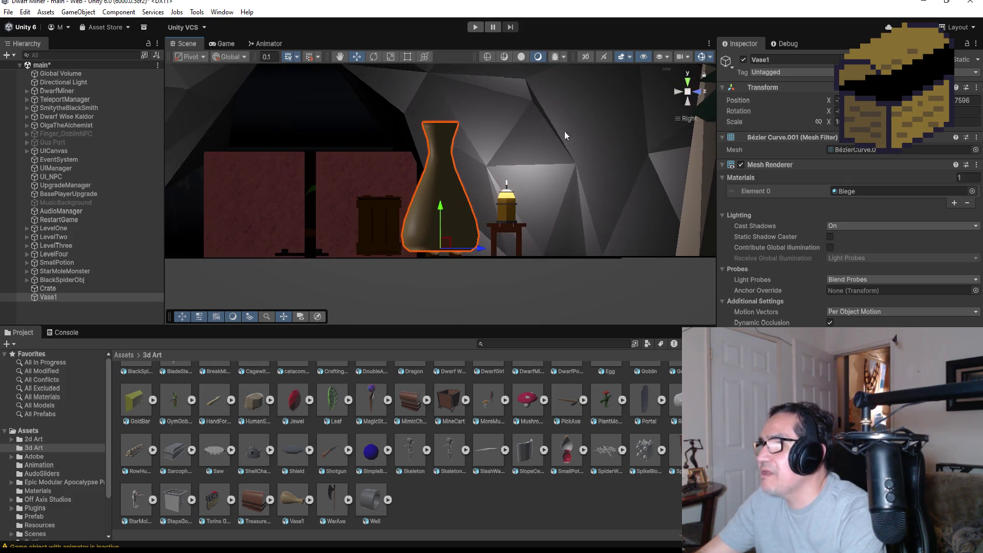
drag(439, 207, 443, 215)
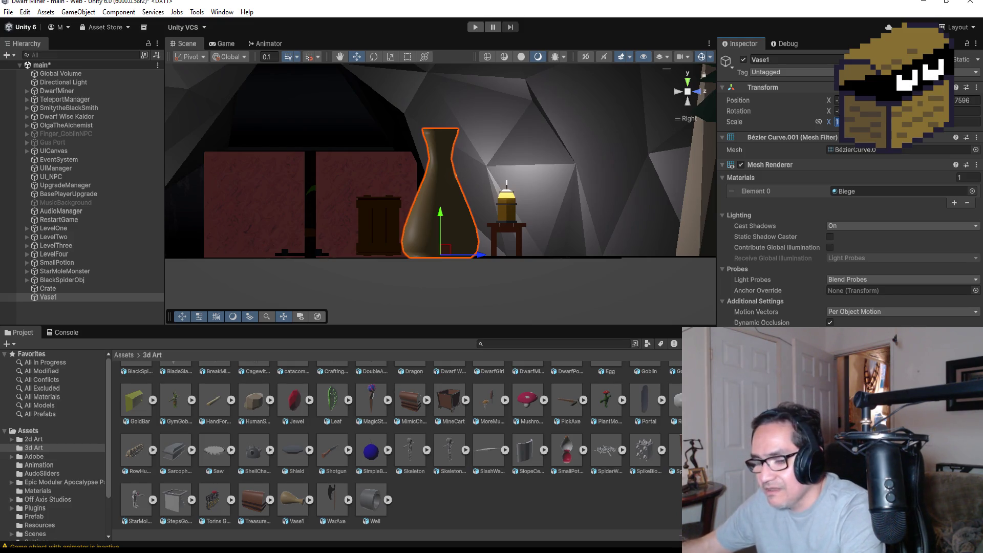
Set Vase1's X scale to 5 in the Inspector and enter Play mode.
text(3)
drag(828, 121, 758, 121)
click(837, 122)
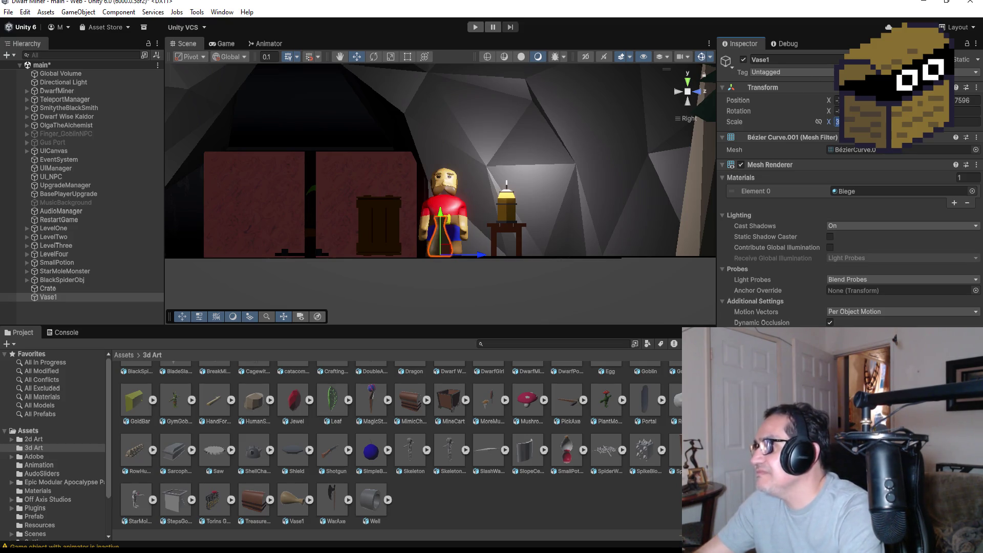
text(5)
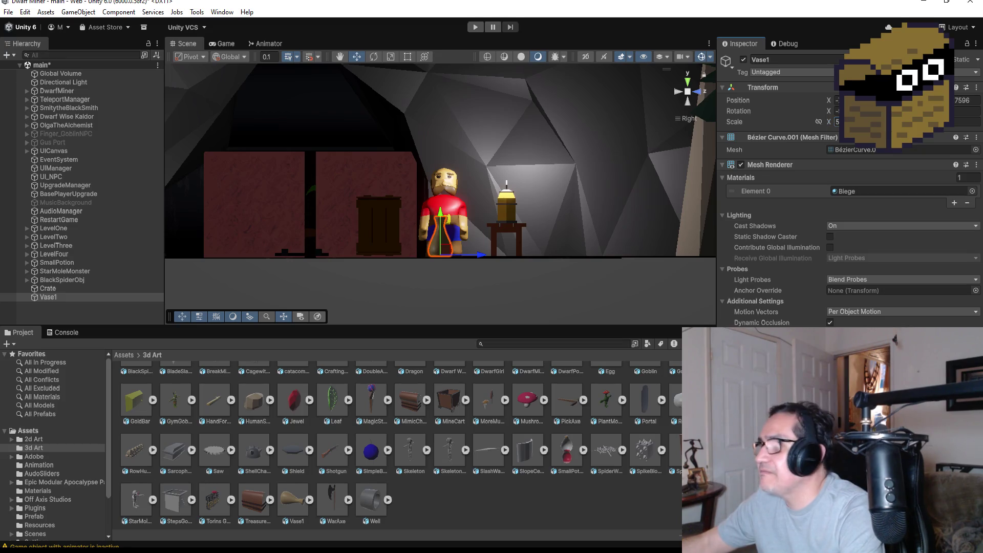
key(Tab)
key(Tab)
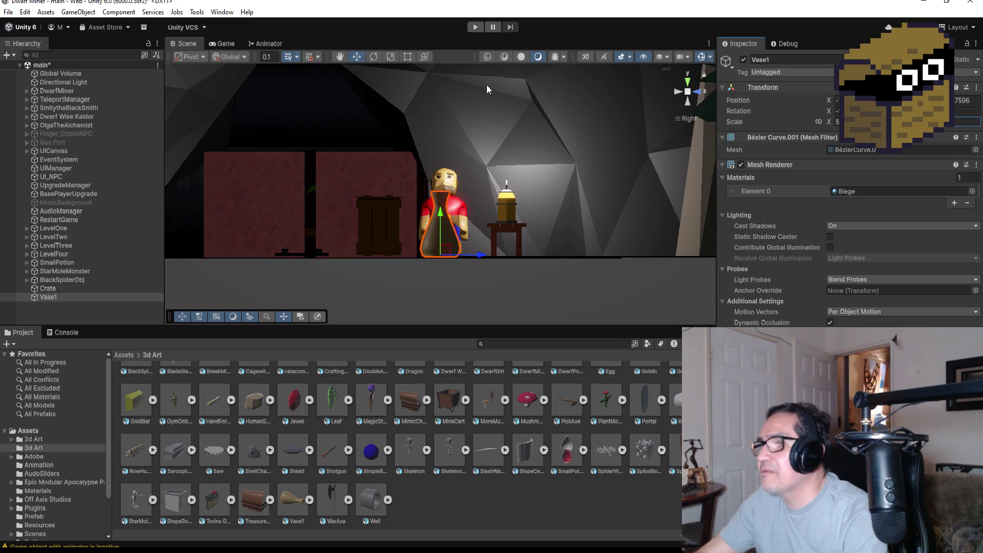
click(469, 26)
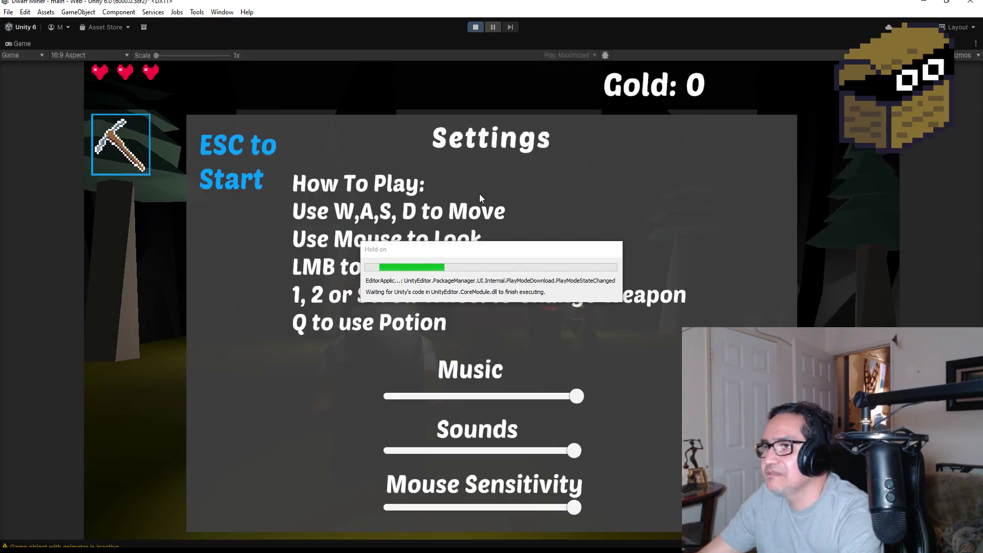
Close the settings screen, switch to the blade (2), and attack the crate four times.
key(Escape)
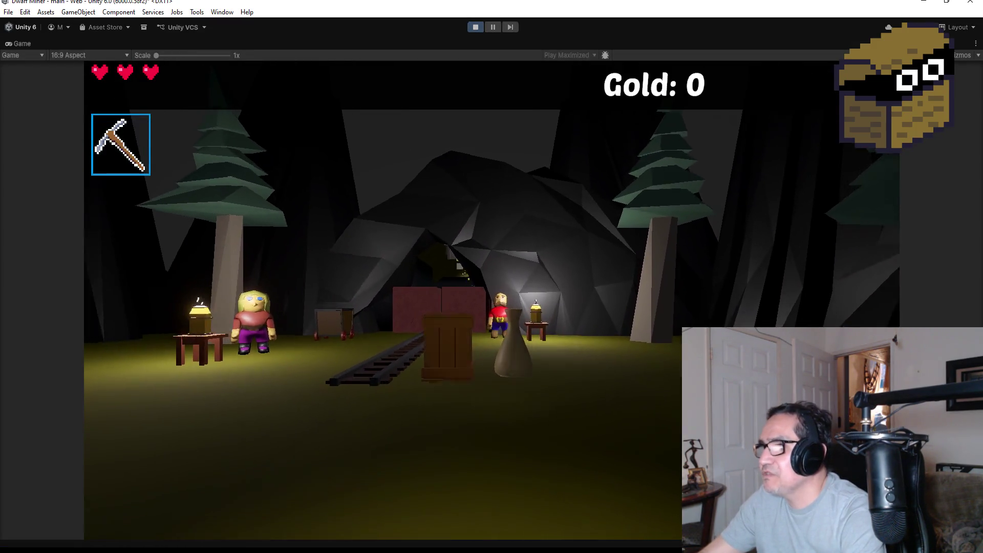
key(2)
click(492, 301)
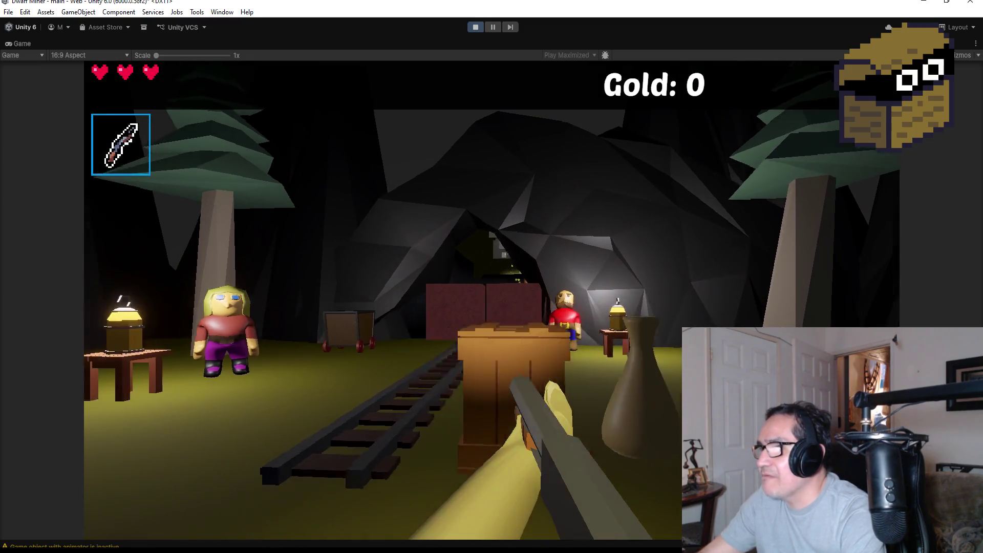
click(491, 301)
click(492, 301)
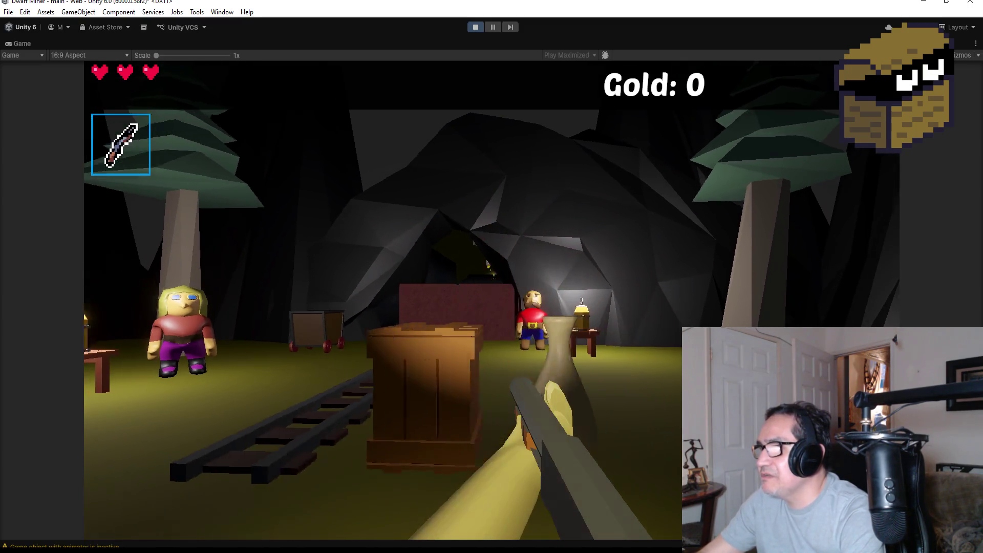
click(492, 301)
Walk the dwarf up to the crate, jump onto it, and move around it.
key(w)
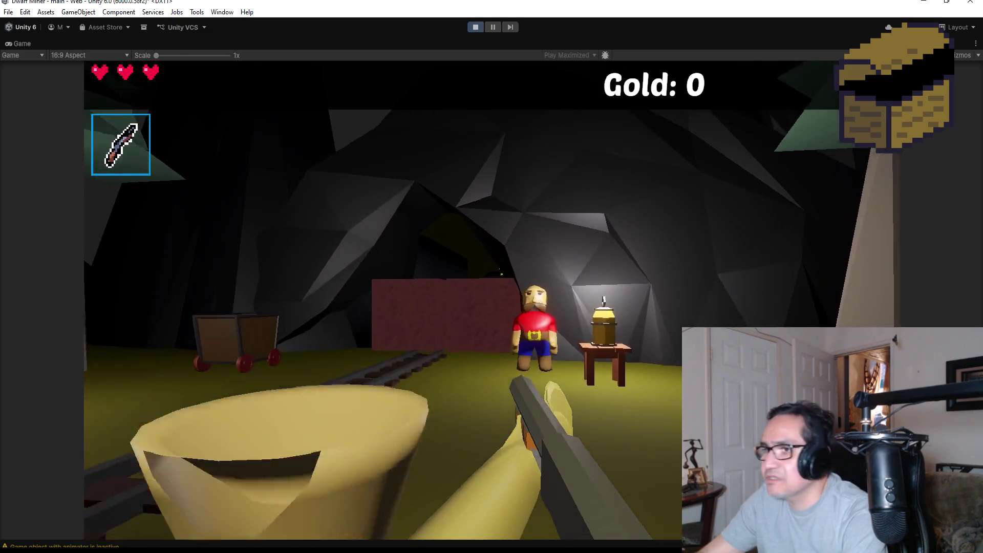
key(s)
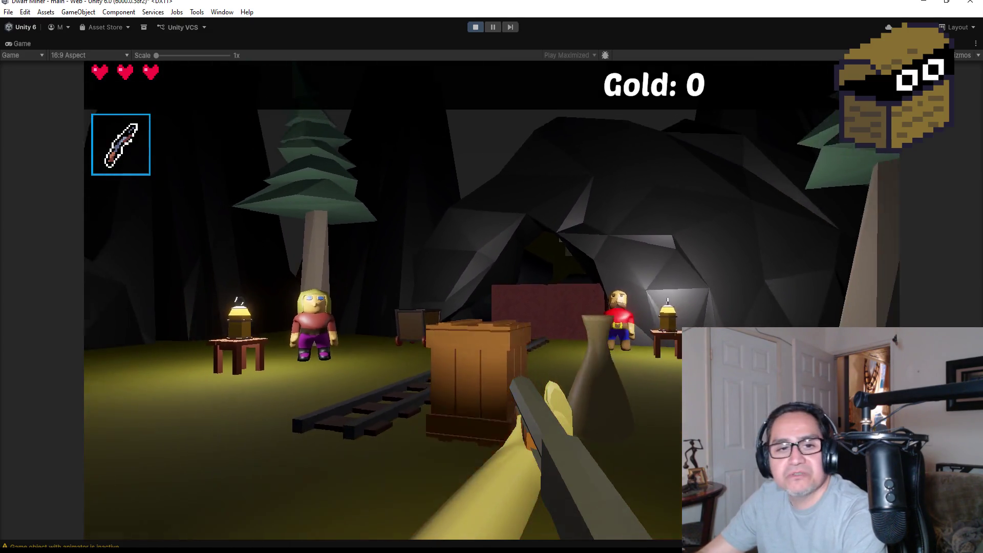
key(w)
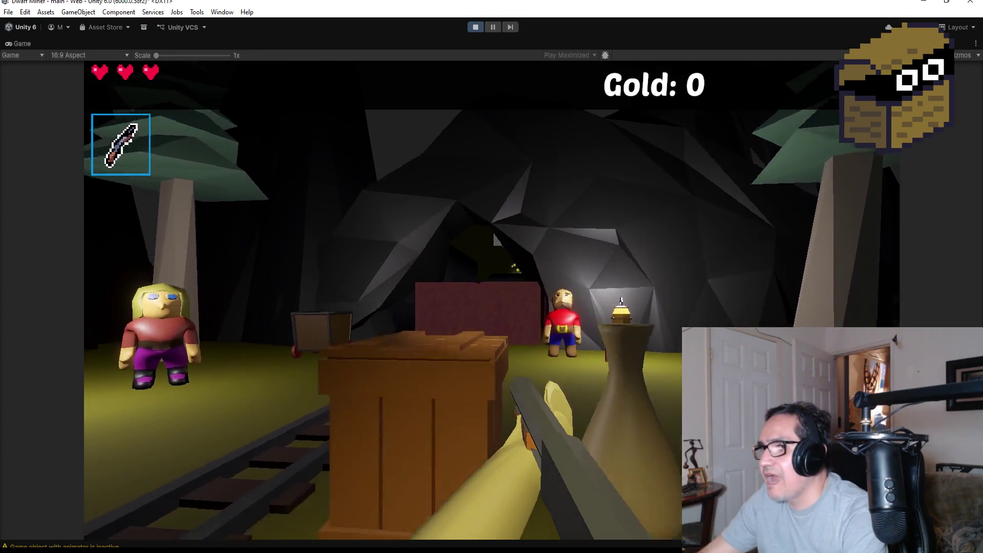
key(space)
key(s)
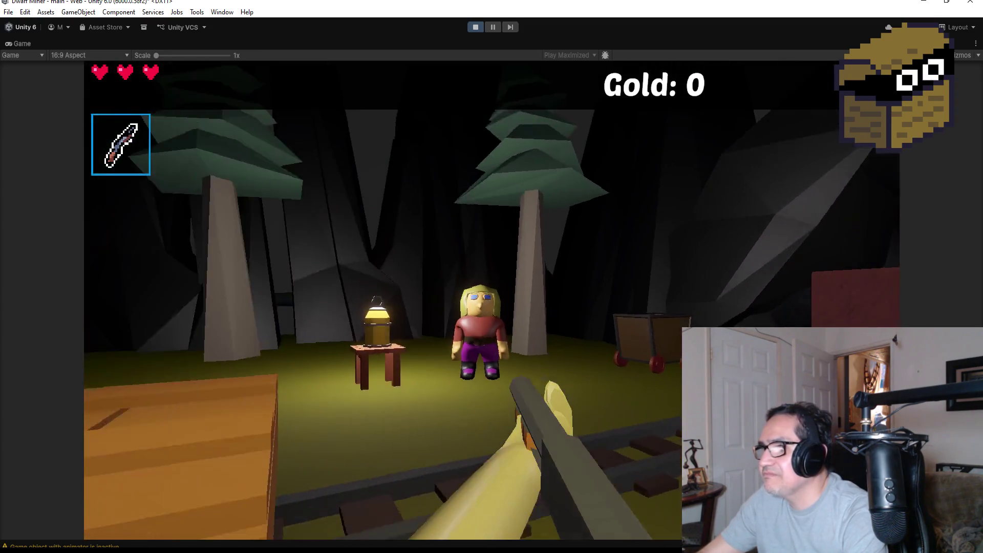
key(w)
key(s)
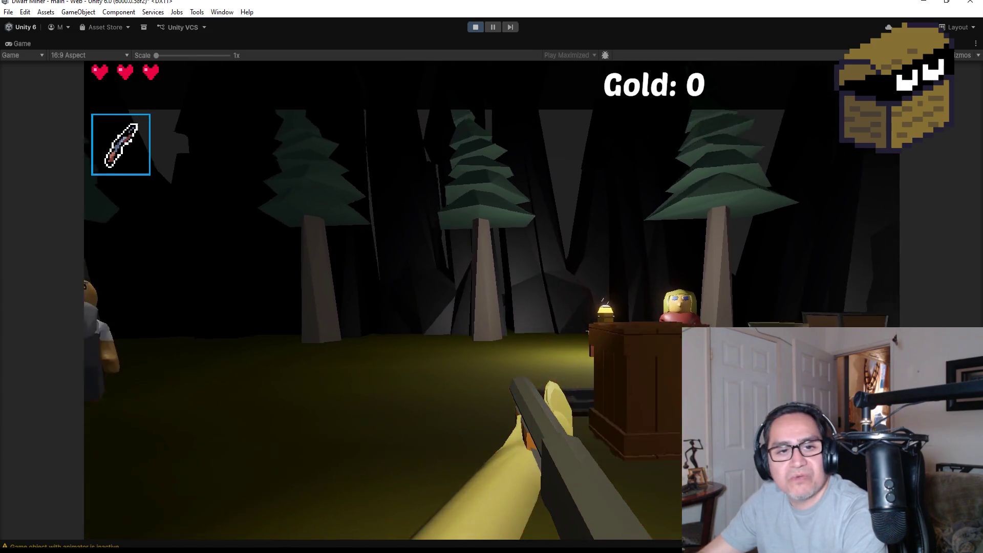
key(w)
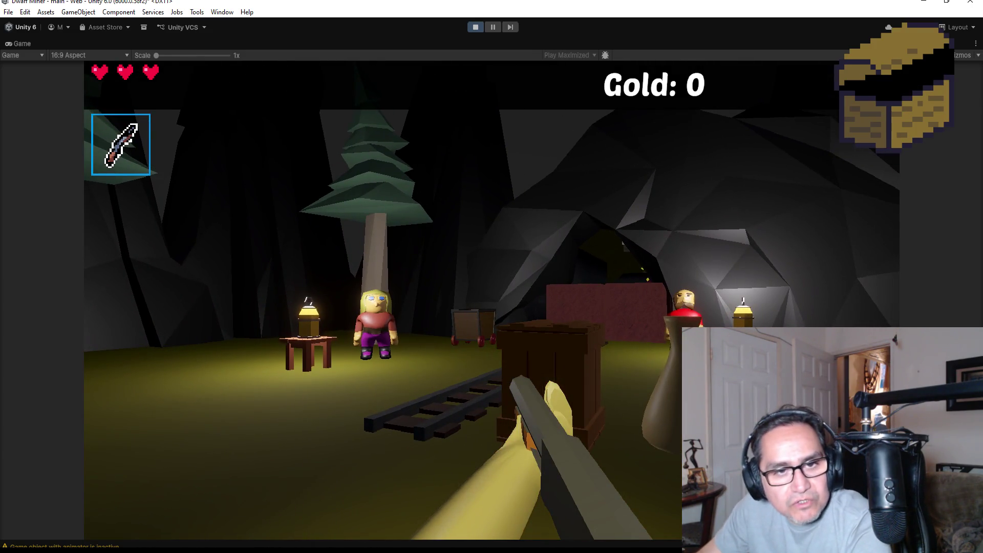
key(w)
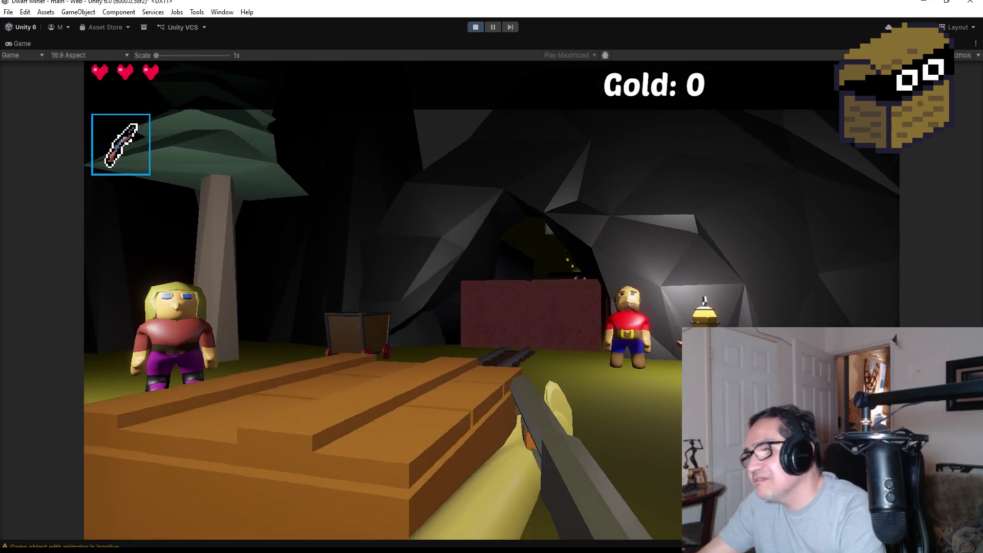
key(s)
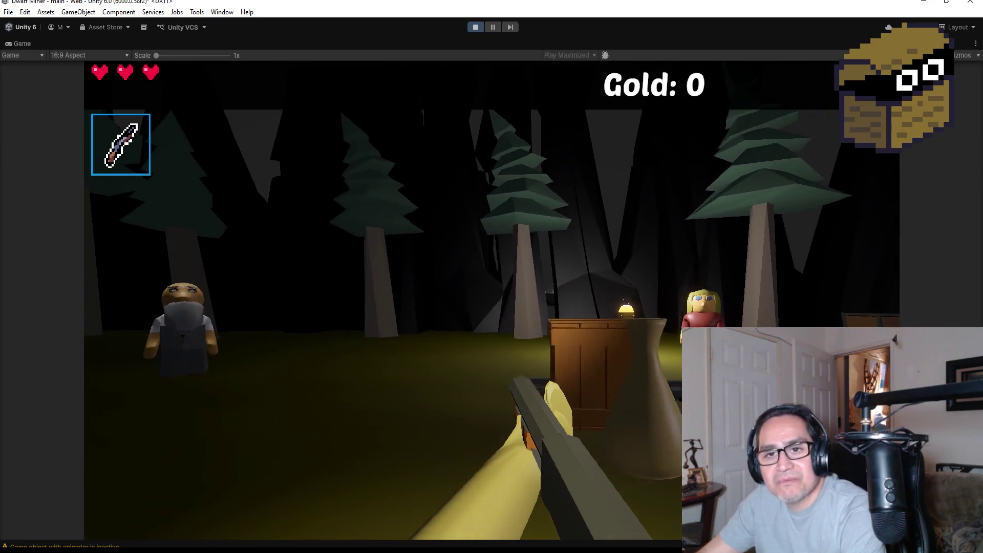
key(s)
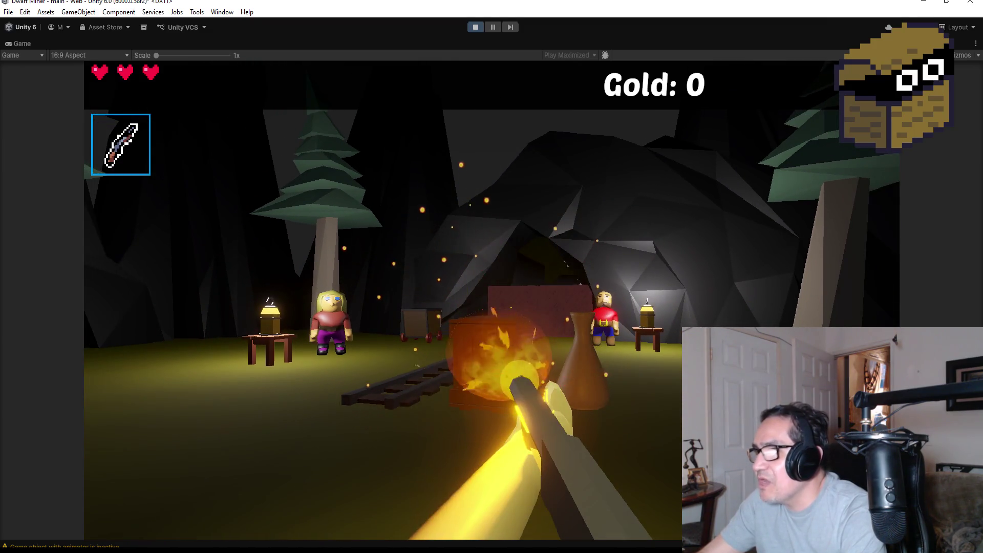
key(s)
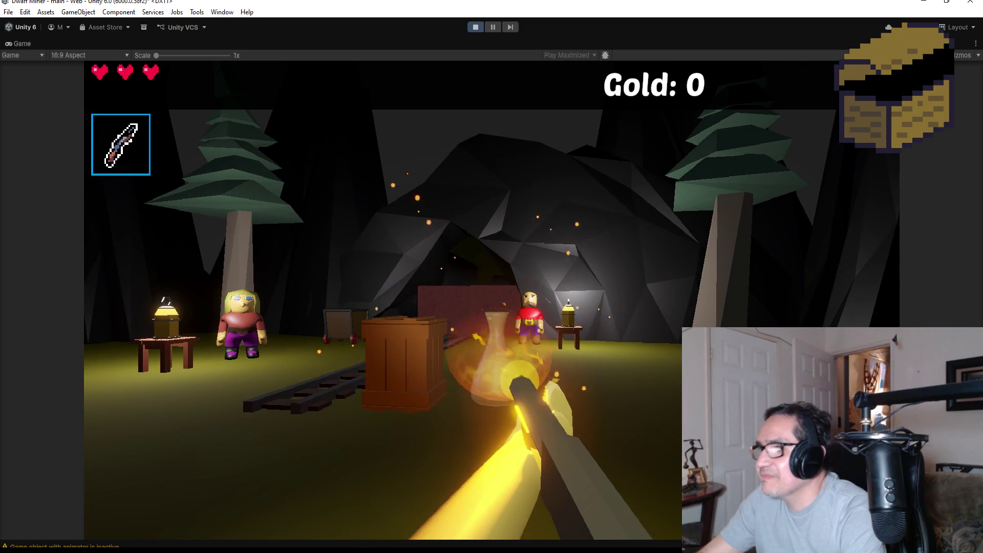
Walk through the tree trunks to Kaldor the Wise, talk to him, and toggle Settings.
key(w)
key(a)
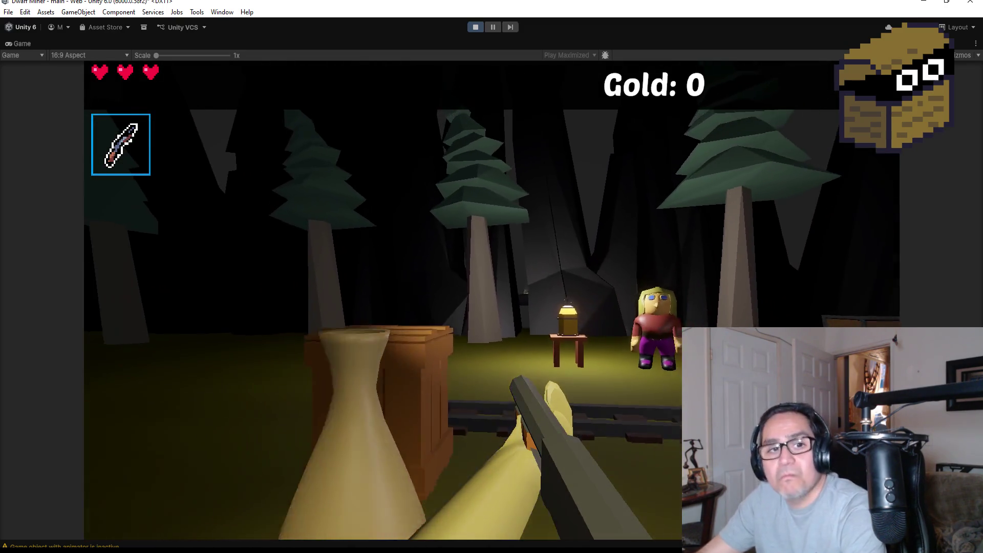
key(s)
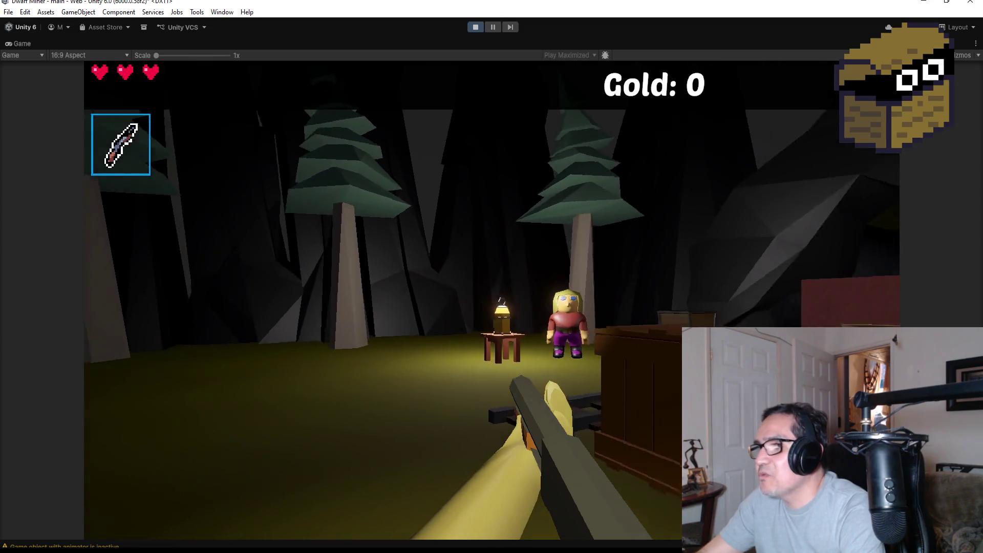
key(w)
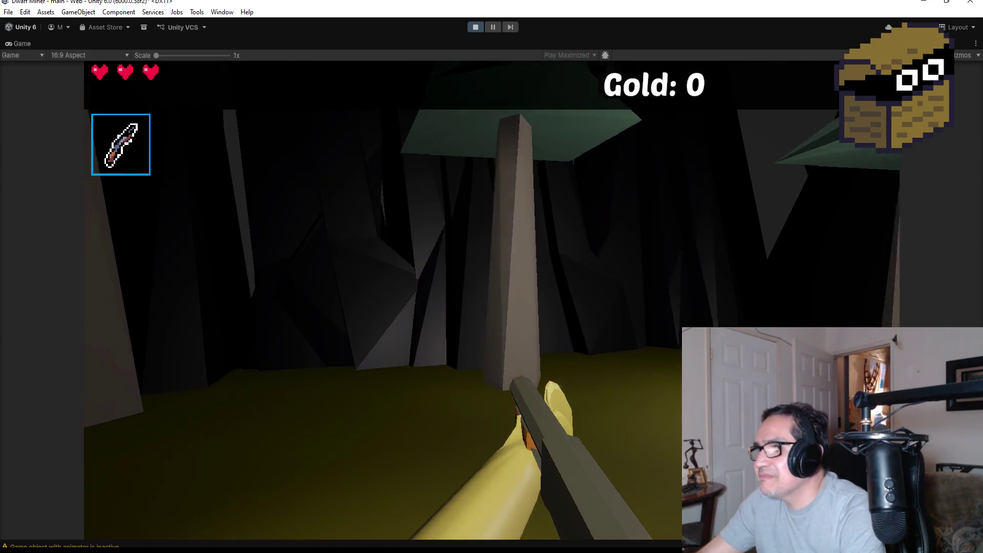
key(w)
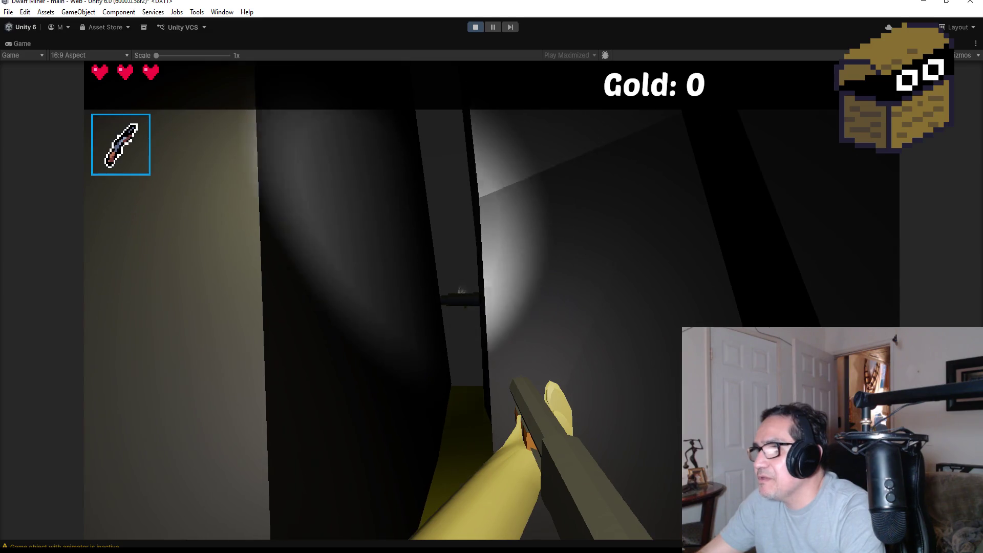
key(w)
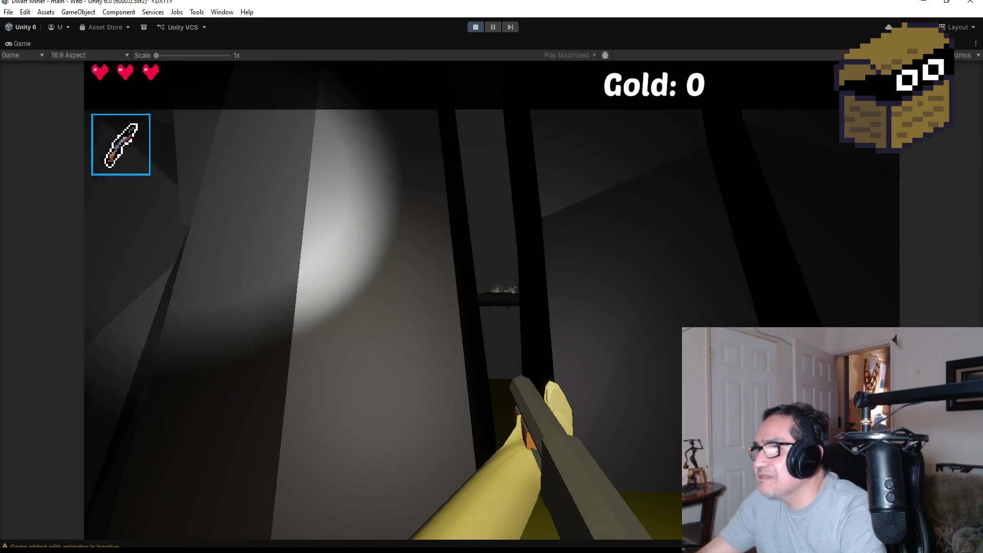
key(w)
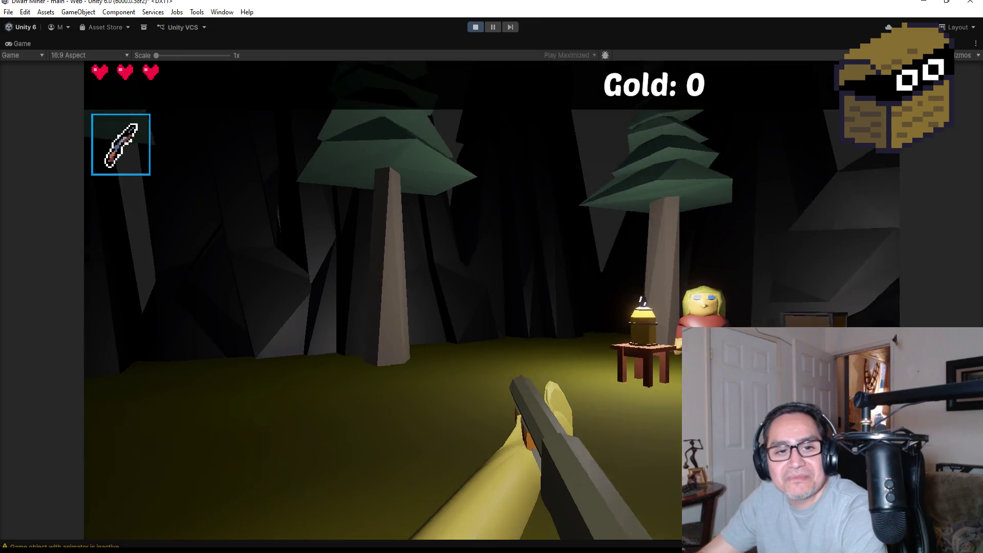
key(e)
key(Escape)
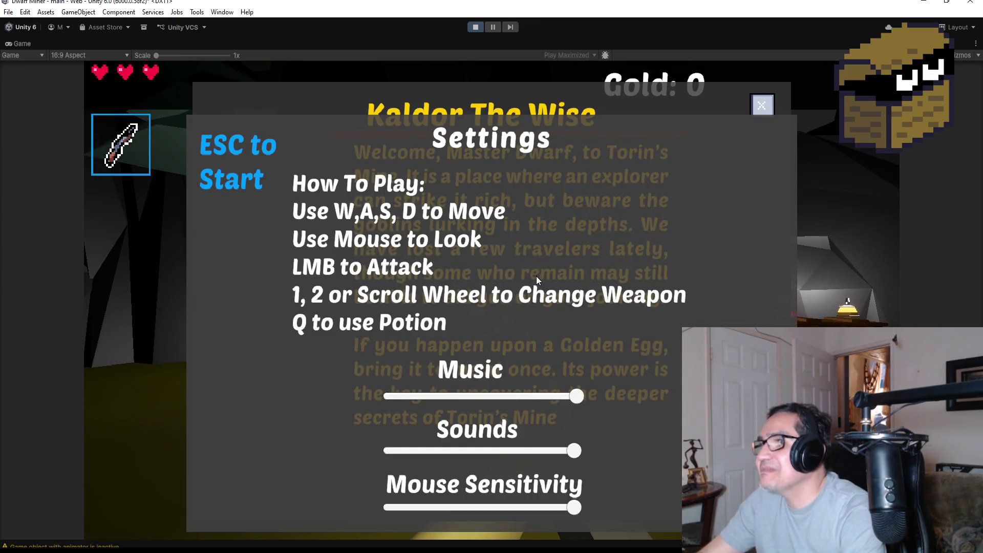
Toggle the Settings panel over Kaldor's dialog several times, then close both and resume play.
key(Escape)
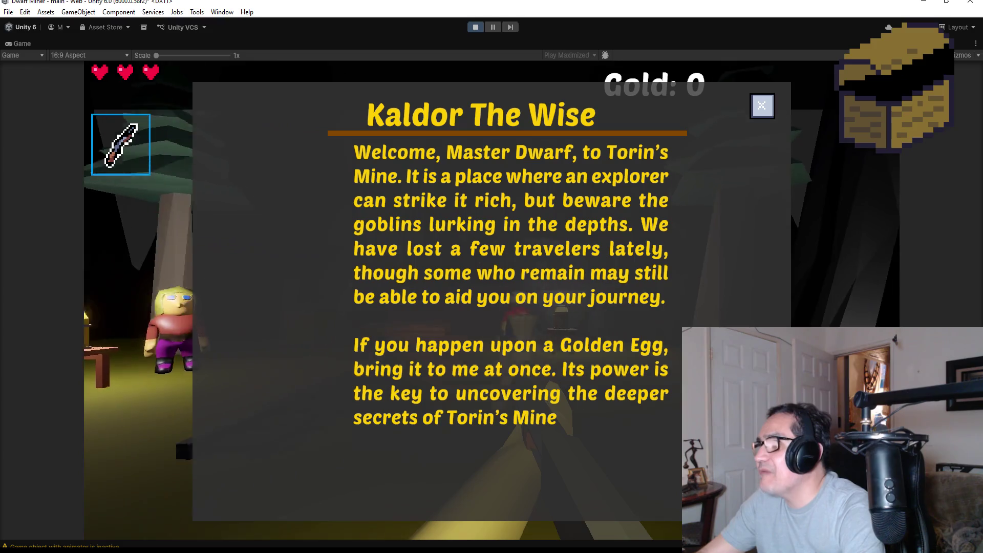
key(Escape)
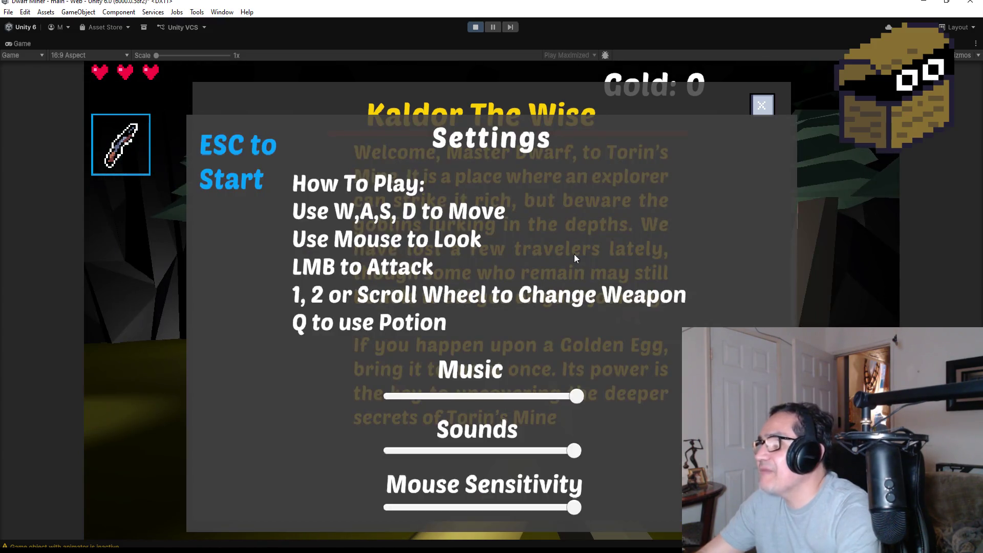
key(Escape)
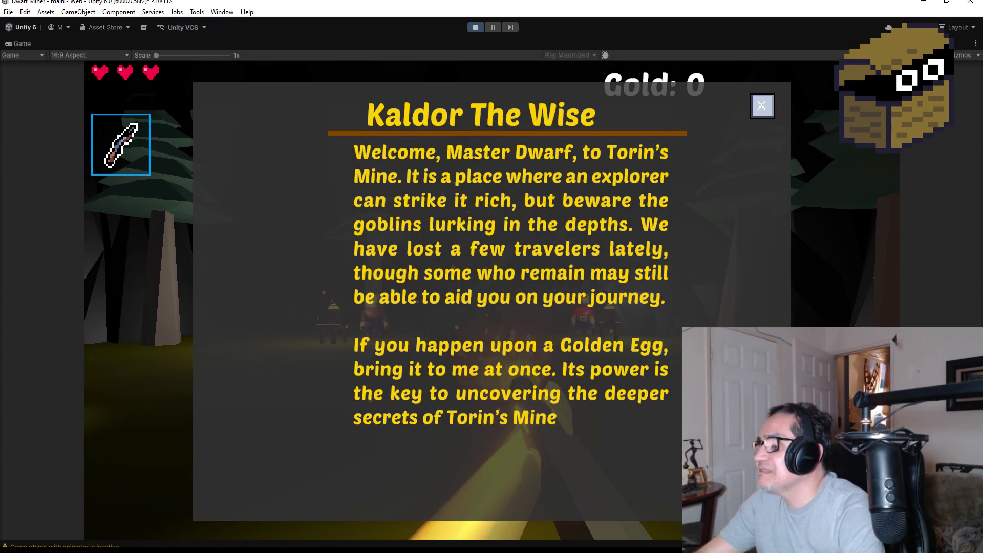
key(Escape)
click(754, 110)
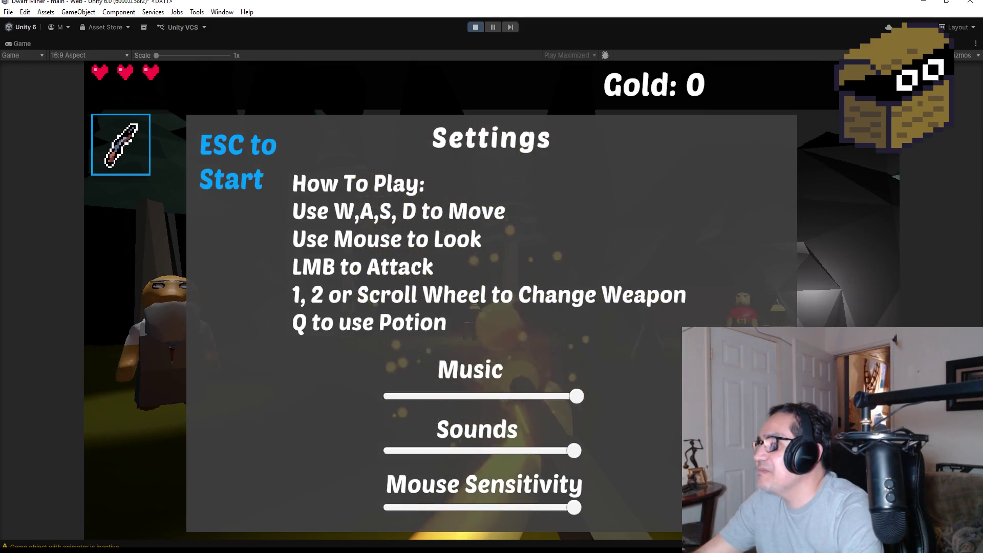
key(Escape)
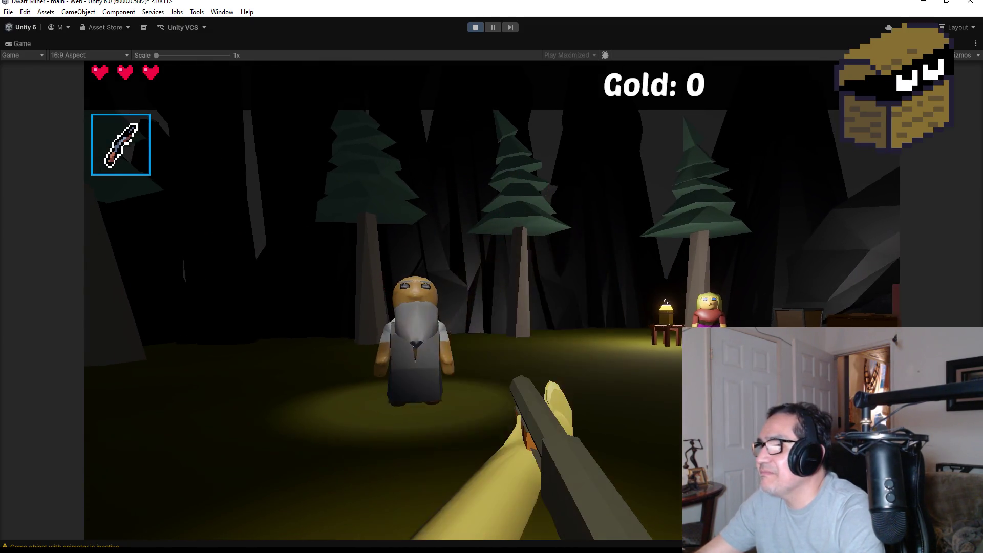
Reopen and close Kaldor's dialog twice, then bring up the in-game Settings panel.
click(491, 301)
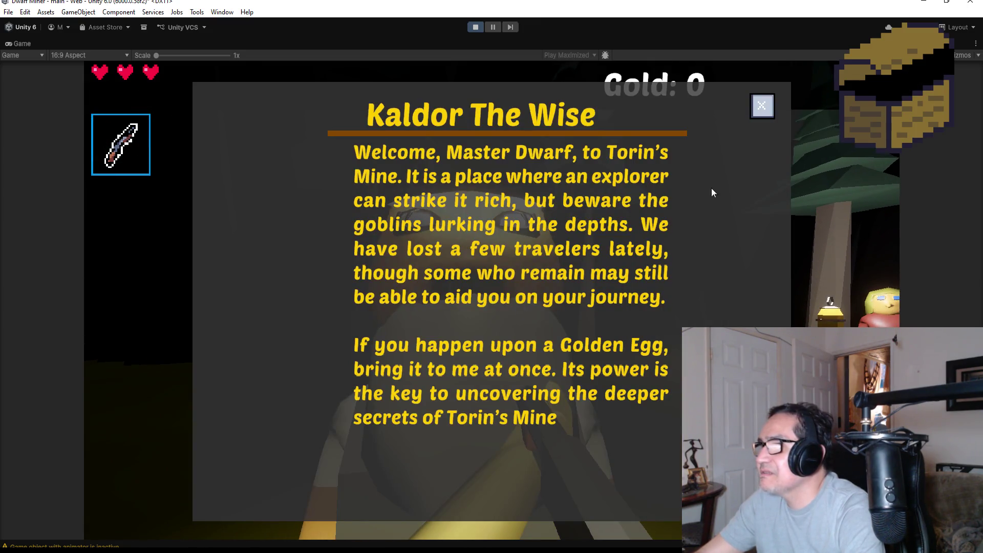
click(762, 105)
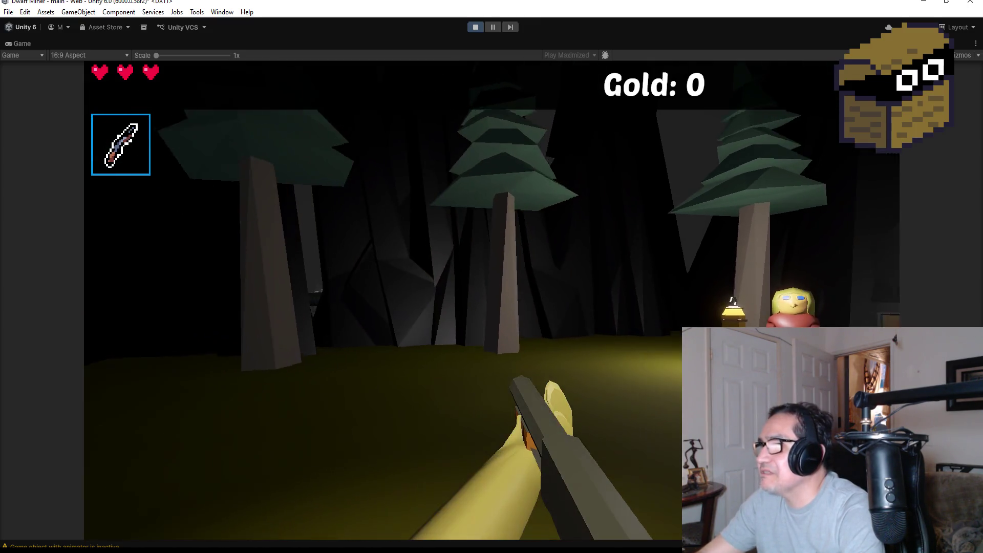
click(493, 300)
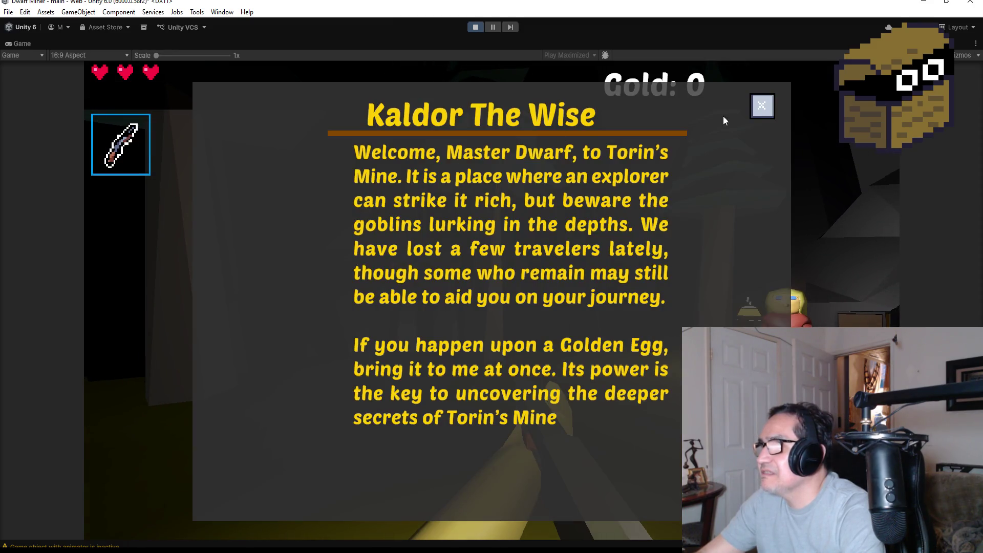
click(762, 106)
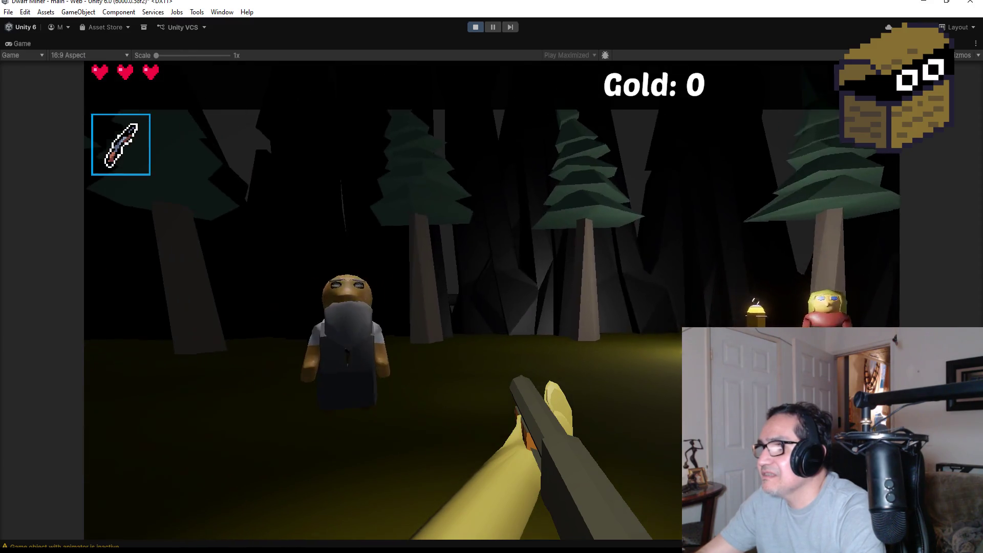
key(Escape)
Stop the running game to leave Play mode.
click(473, 26)
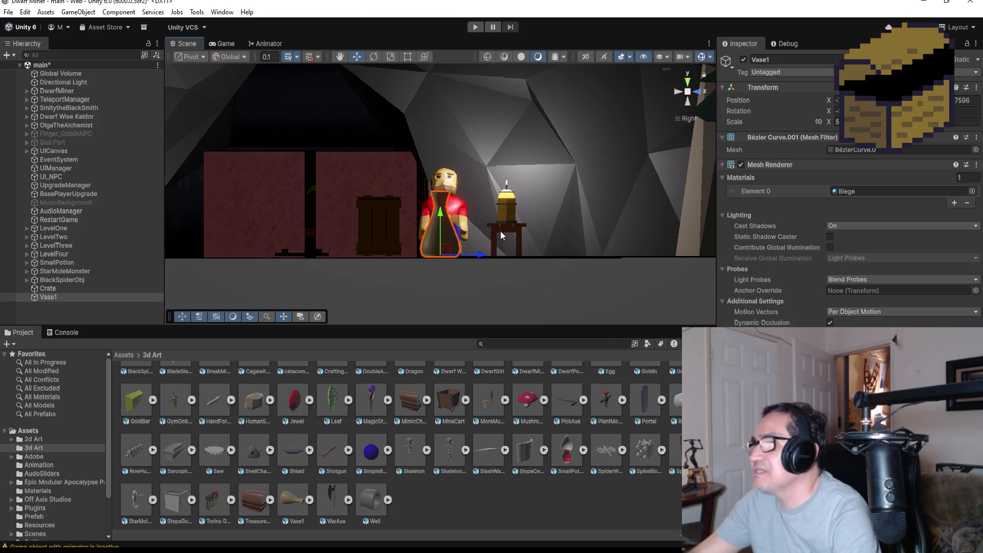
Scroll the Scene view around Vase1 standing near the dwarf and crate.
scroll(512, 220, up, 2)
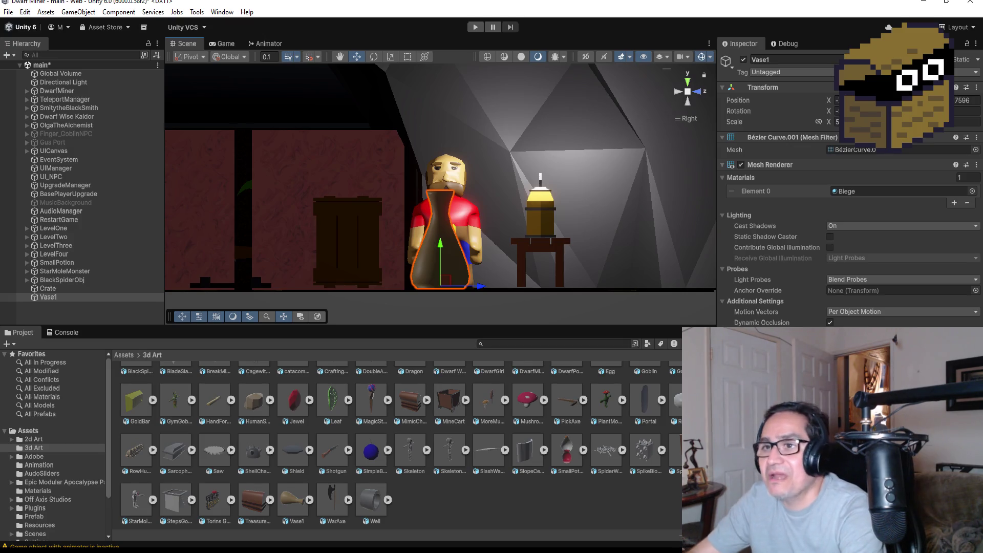
scroll(477, 281, down, 2)
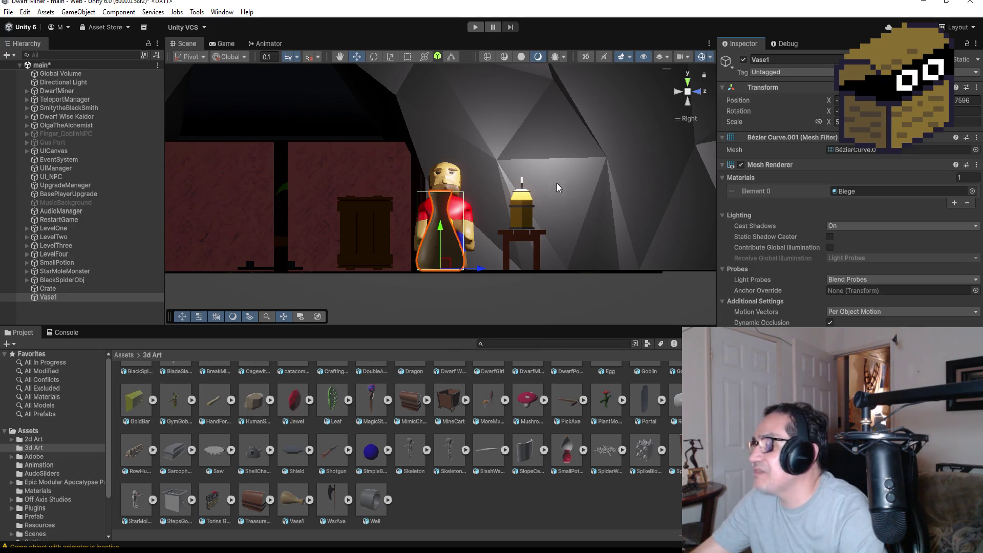
click(62, 288)
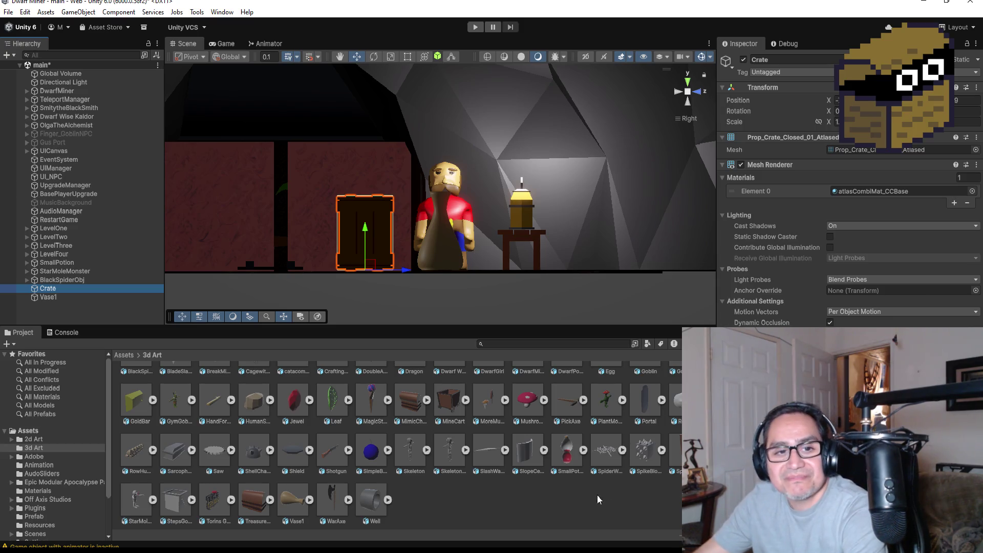
drag(504, 259, 537, 250)
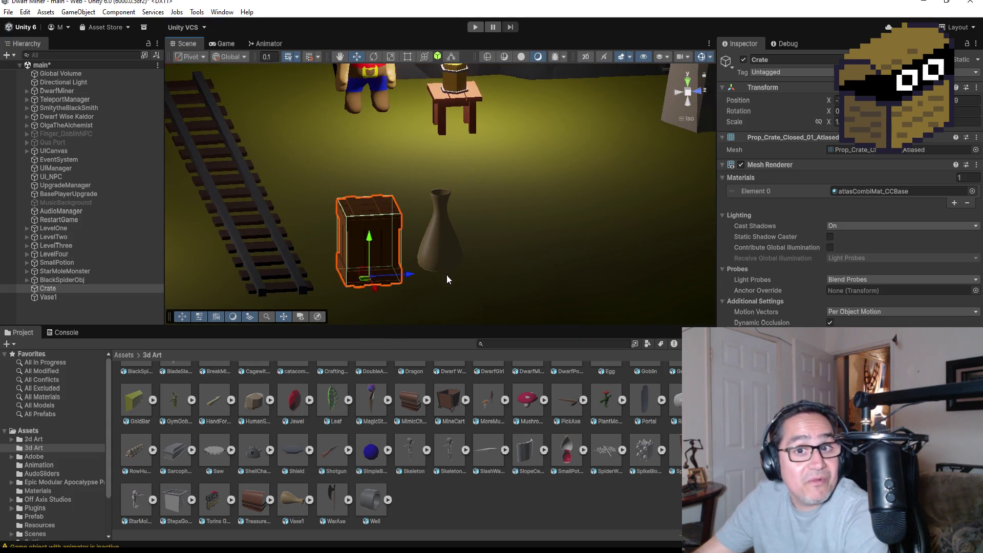
click(49, 297)
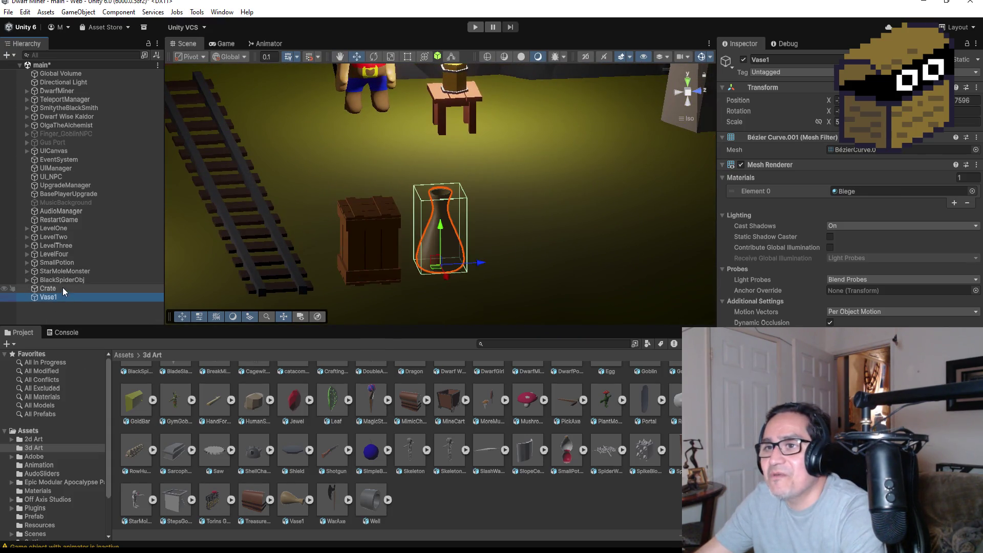
click(65, 289)
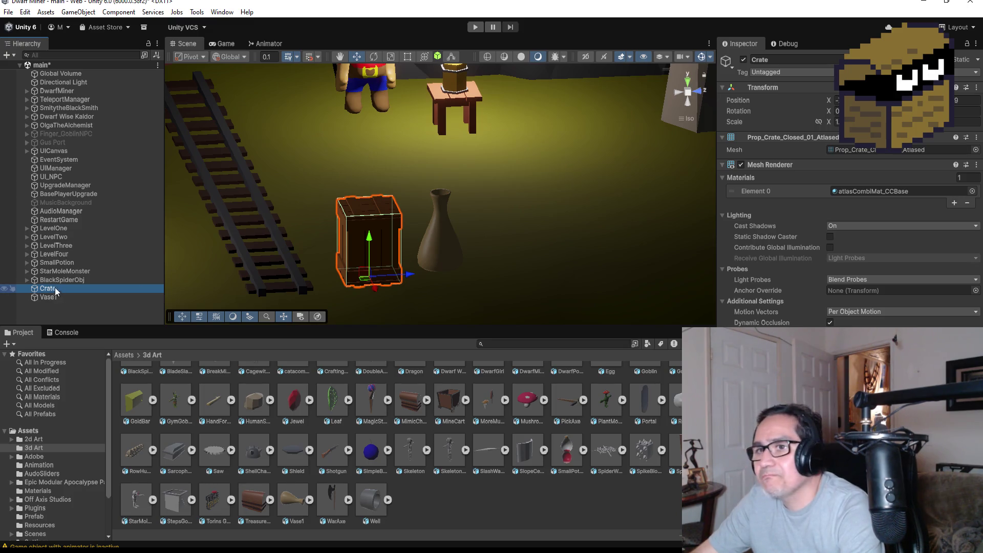
click(55, 295)
click(57, 288)
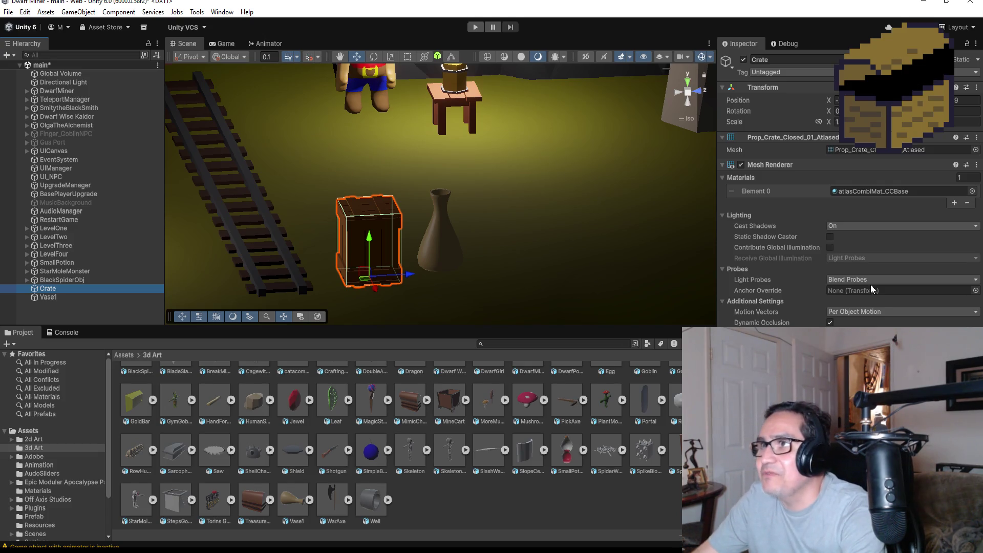
Enter Play mode and close the Settings screen with Esc.
click(479, 29)
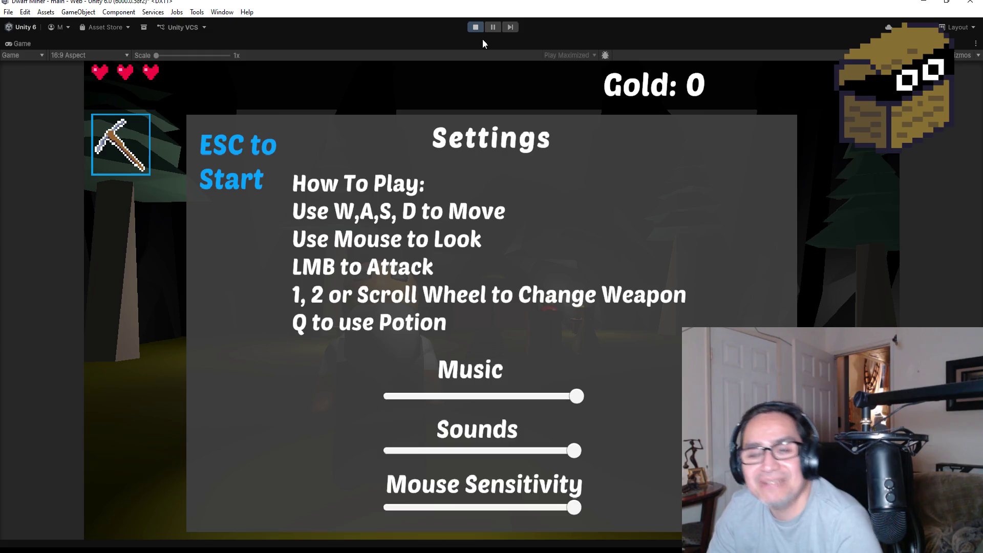
key(Escape)
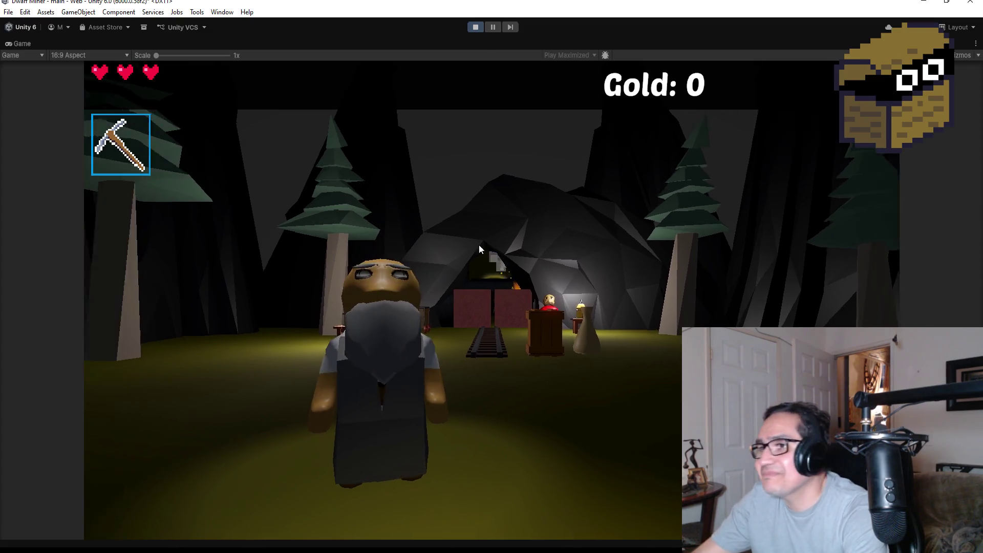
Read and close Kaldor The Wise's greeting, then switch items with 2.
click(480, 249)
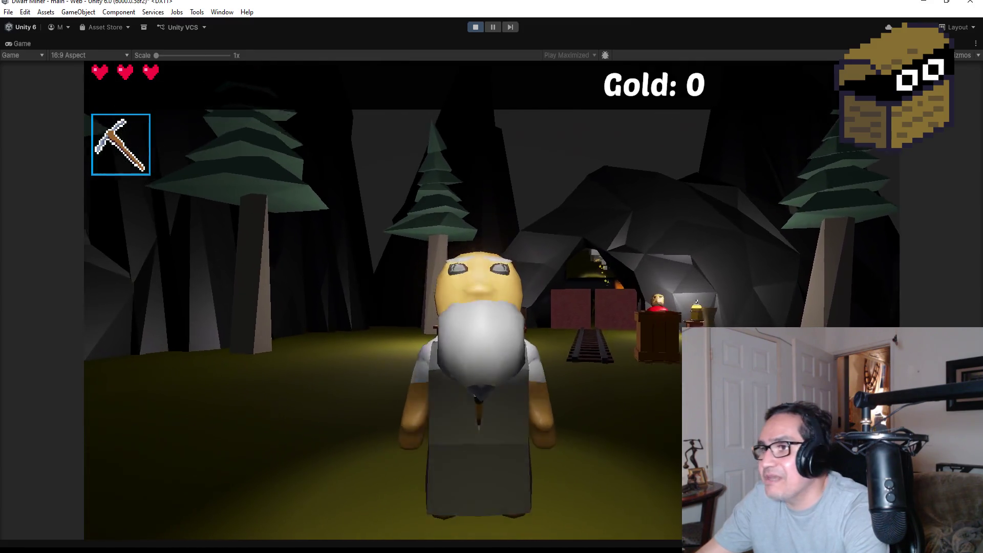
click(493, 300)
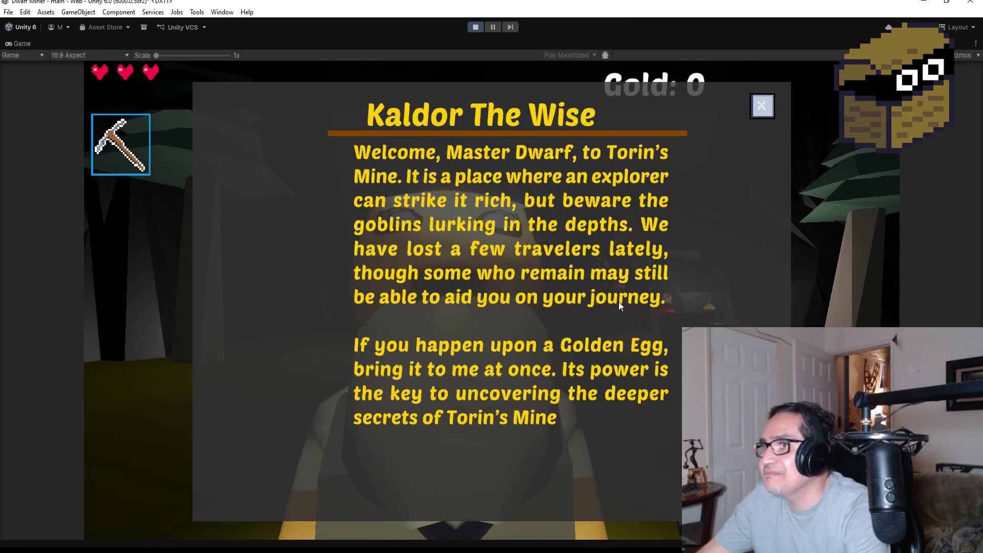
click(761, 112)
key(2)
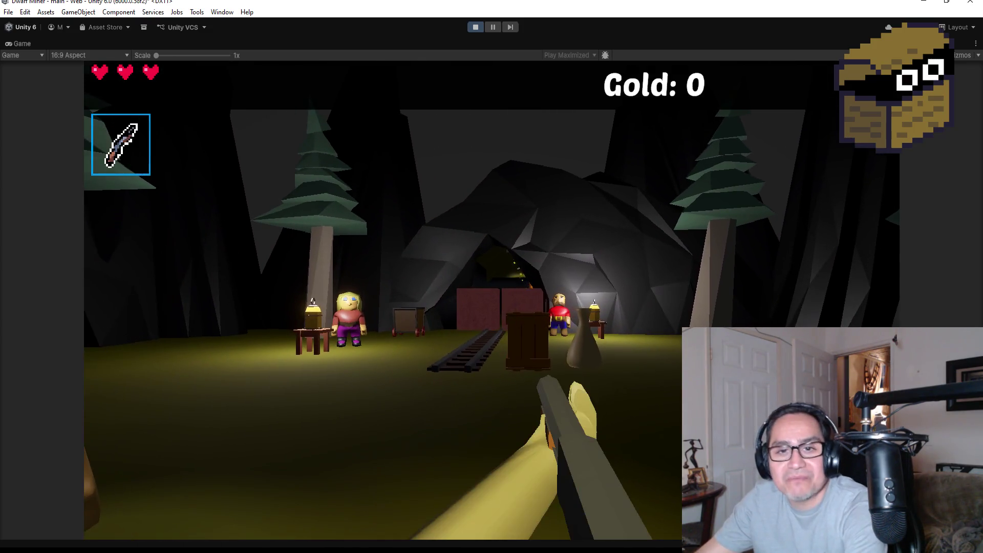
Walk to Olga the Alchemist's and Ye' Old BlackSmith's shops, closing each one.
key(w)
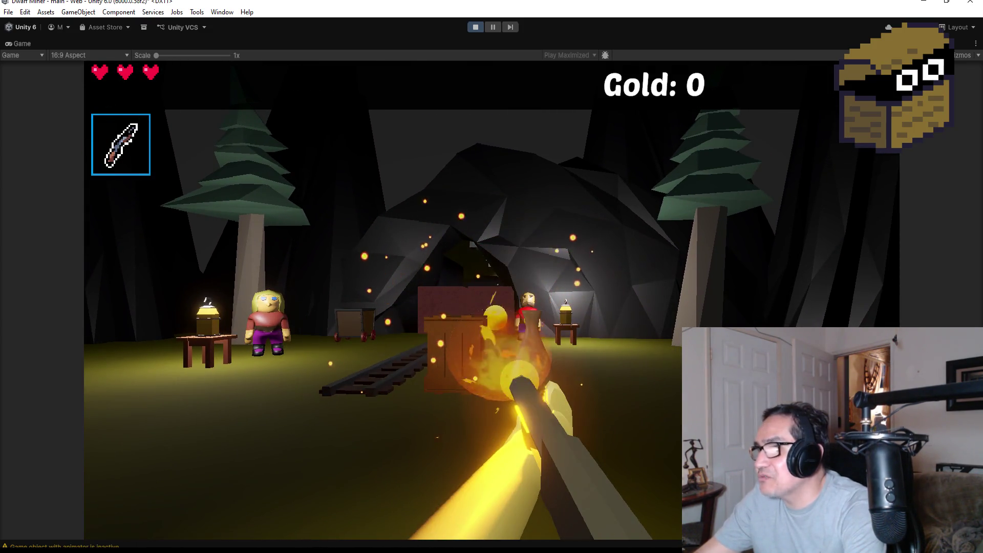
key(w)
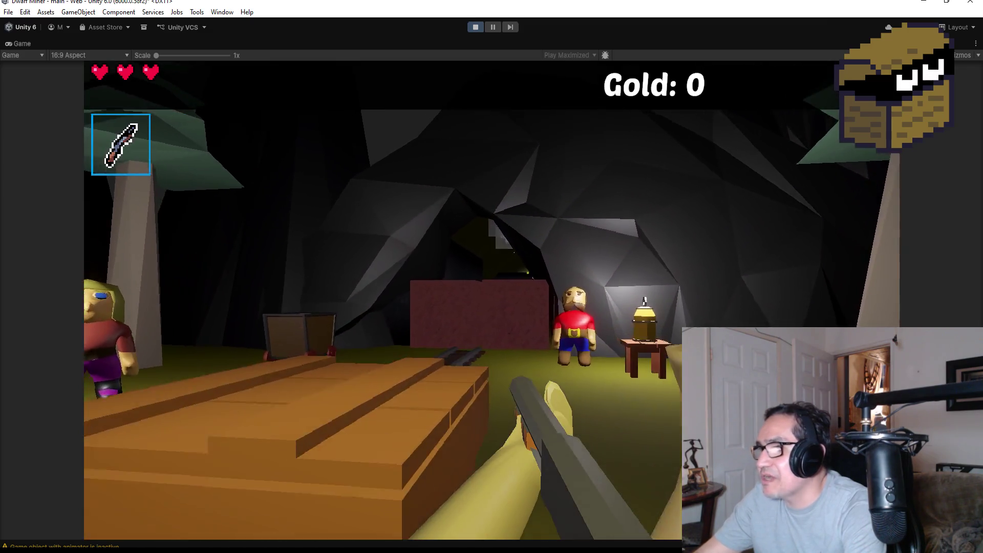
key(w)
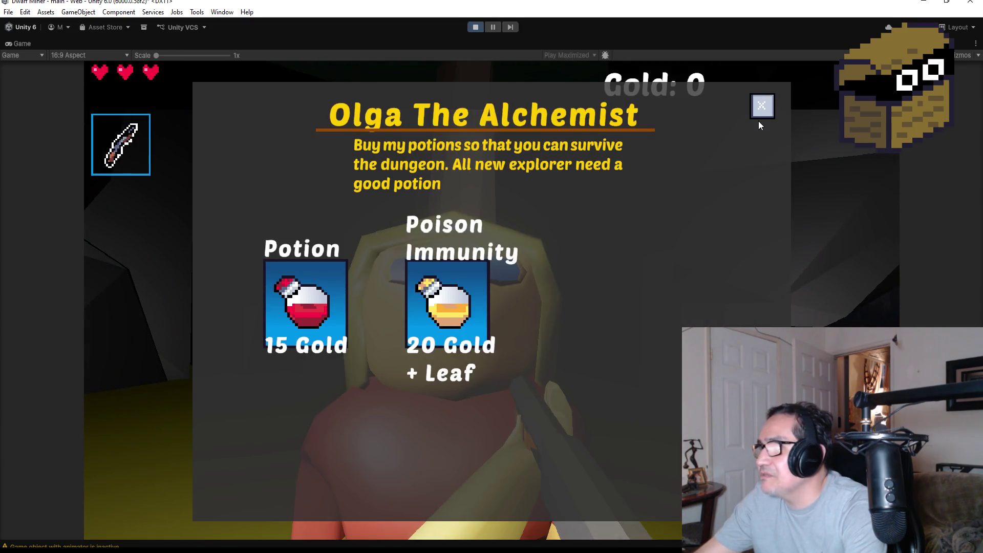
click(762, 107)
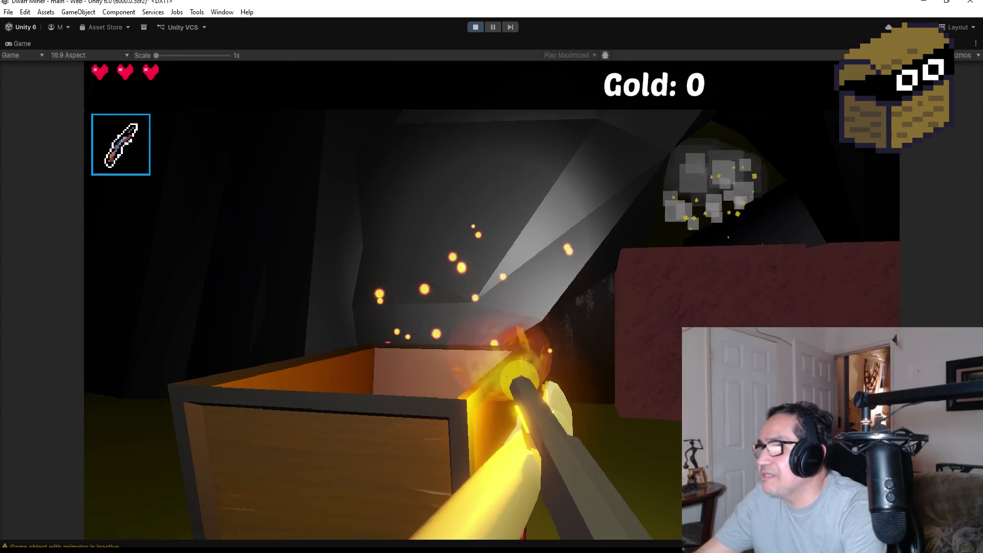
key(w)
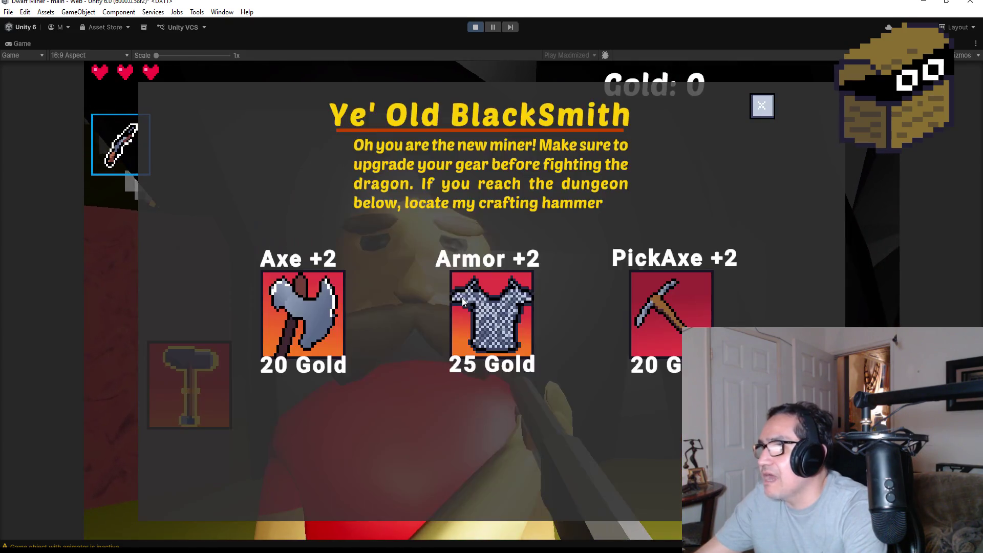
click(765, 106)
Mine the red ore wall for 1 gold, knife the goblin three times, then pause.
key(w)
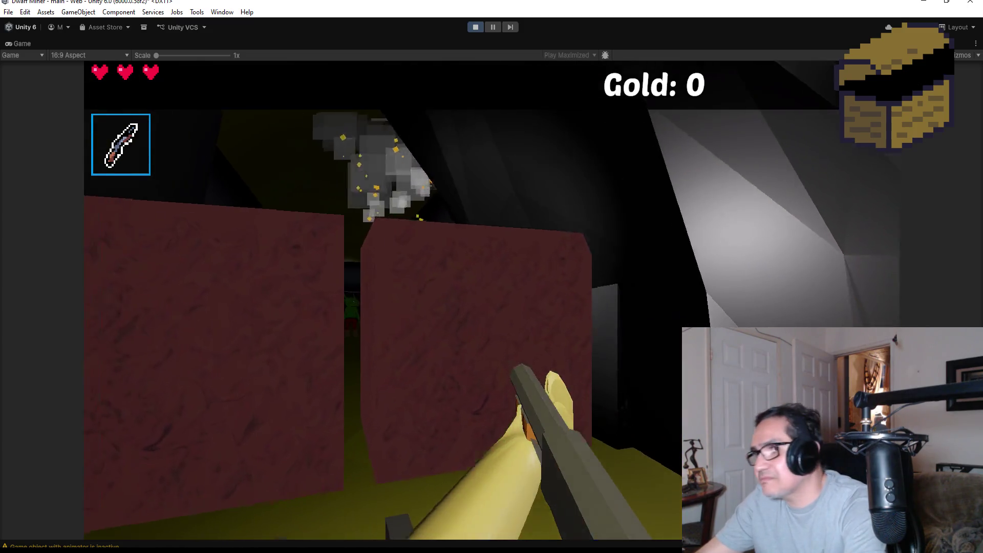
scroll(491, 277, down, 1)
click(491, 277)
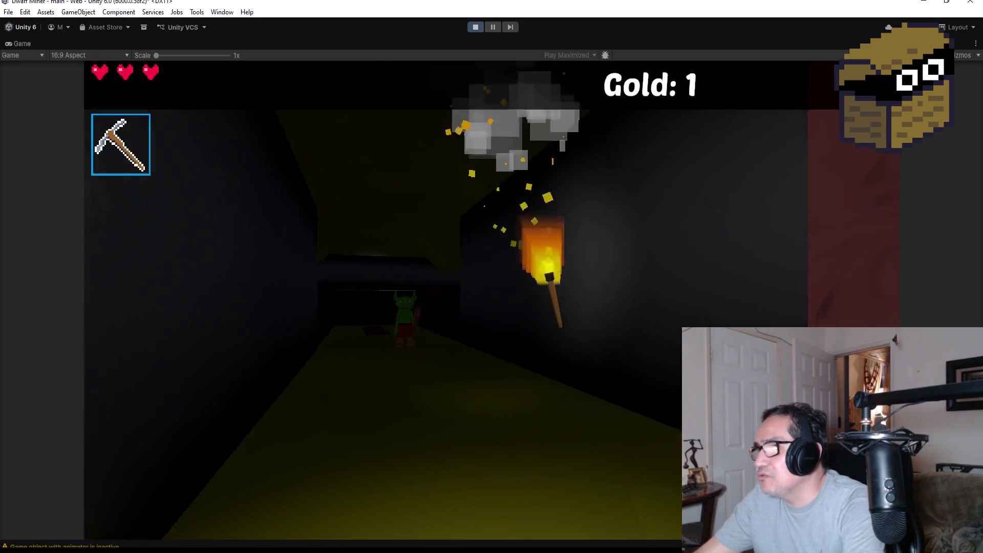
scroll(491, 276, up, 1)
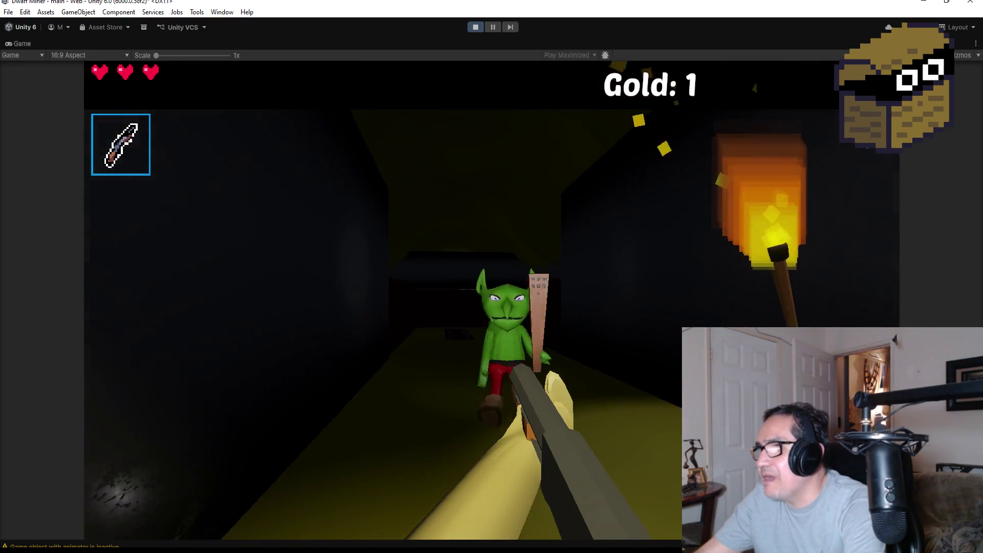
click(492, 277)
click(492, 276)
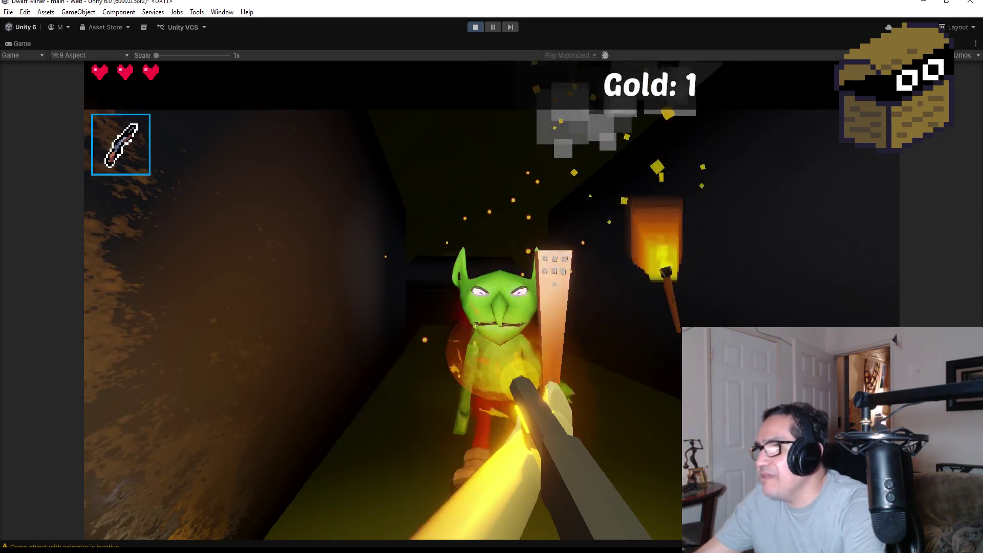
click(492, 277)
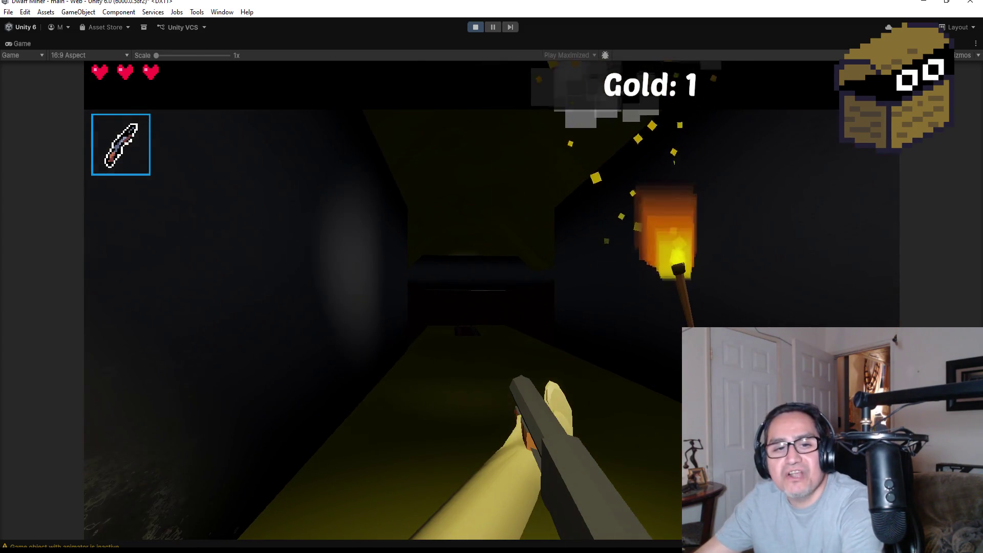
key(Escape)
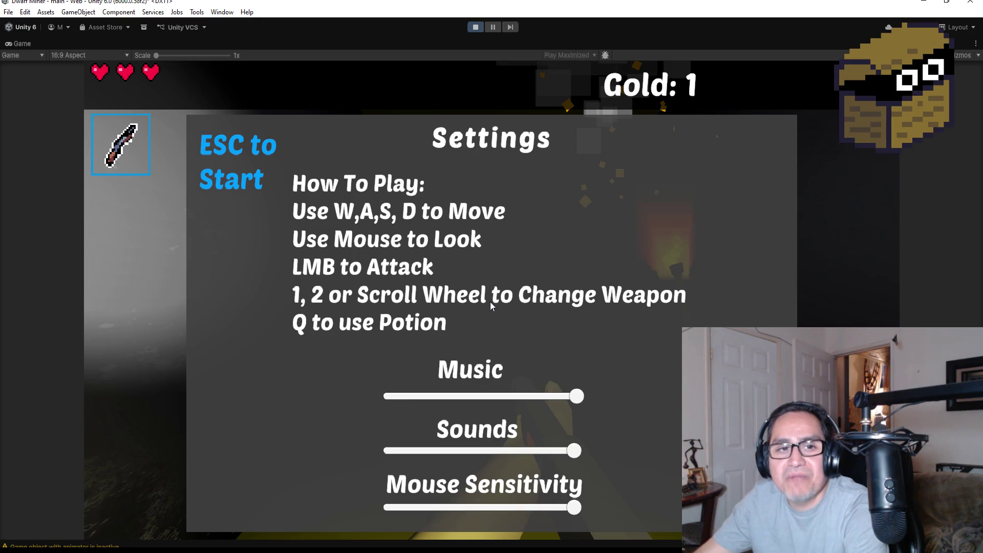
Stop the playtest to leave Play mode.
click(478, 28)
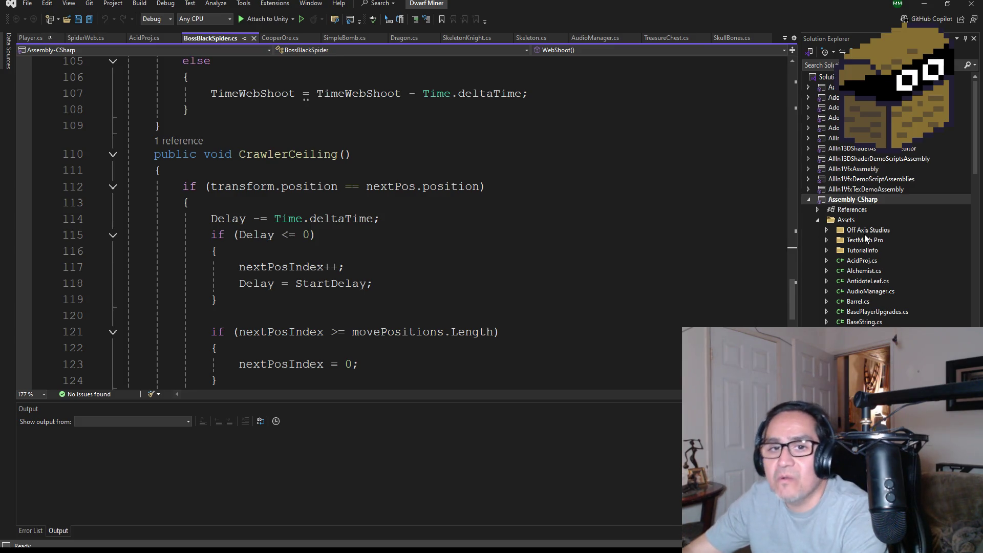
Find BreakItems.cs in the Solution Explorer Assets list and open it in the editor.
scroll(365, 207, down, 3)
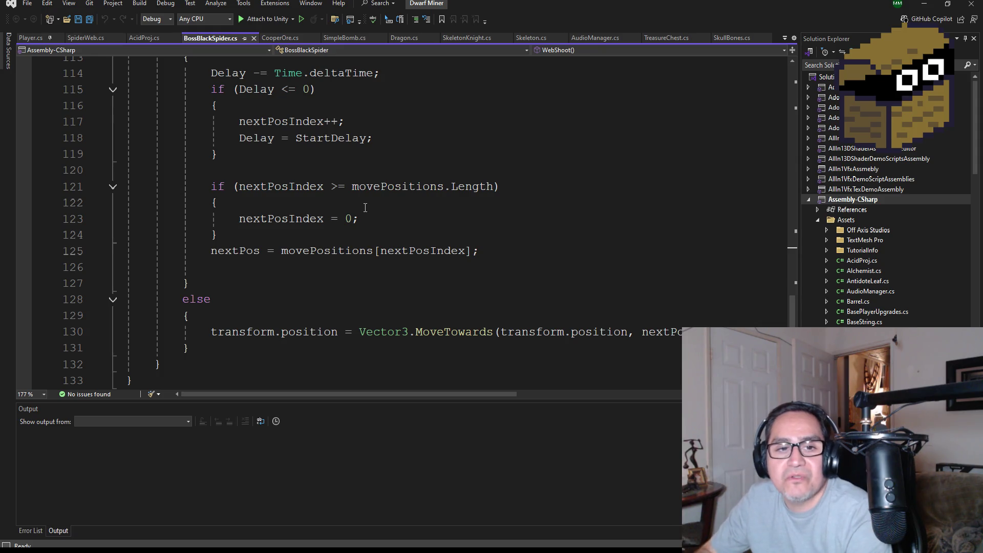
scroll(336, 274, up, 20)
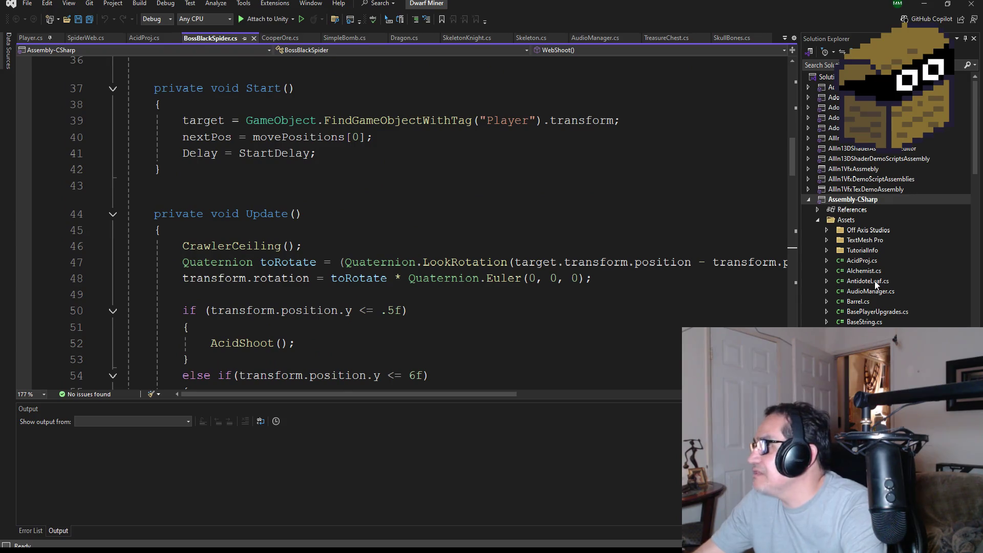
scroll(876, 285, down, 2)
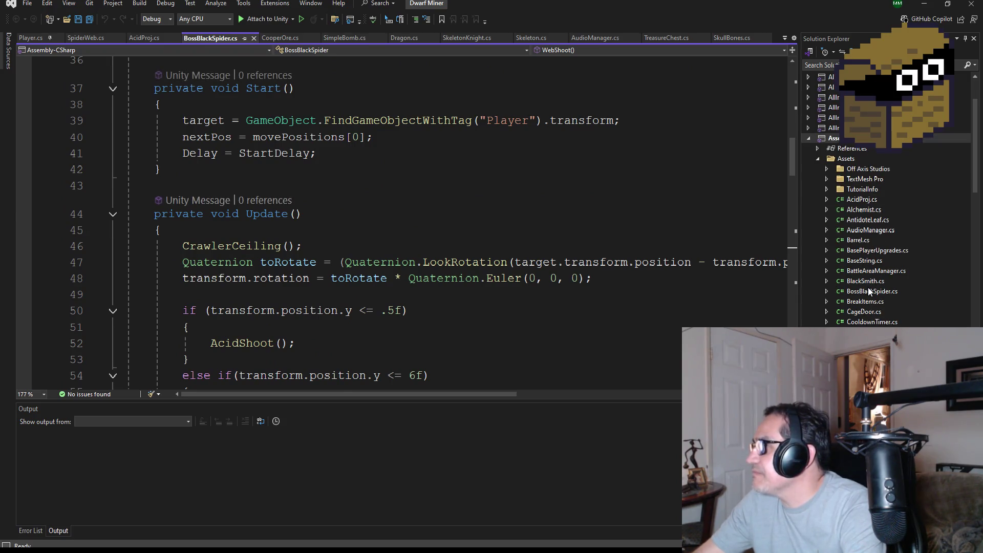
click(869, 283)
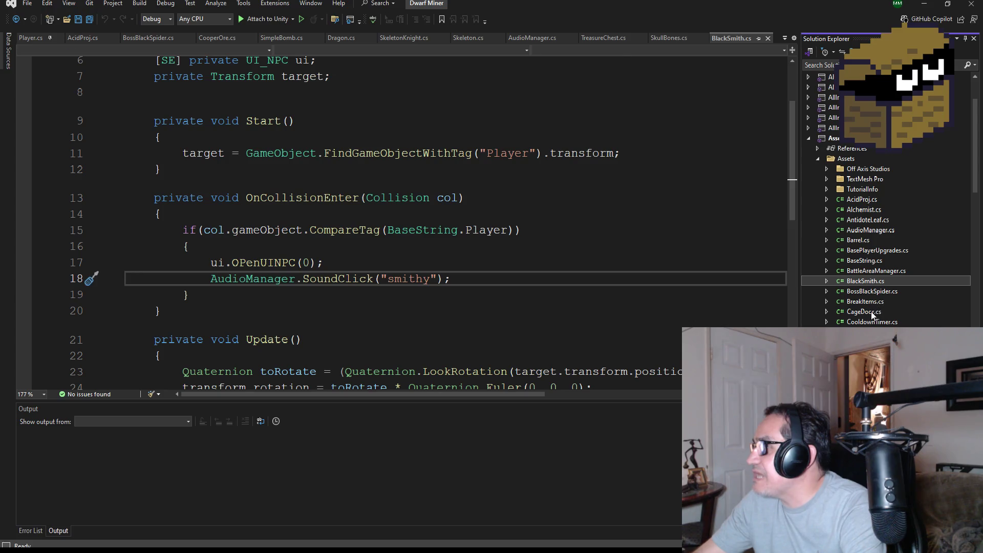
click(874, 303)
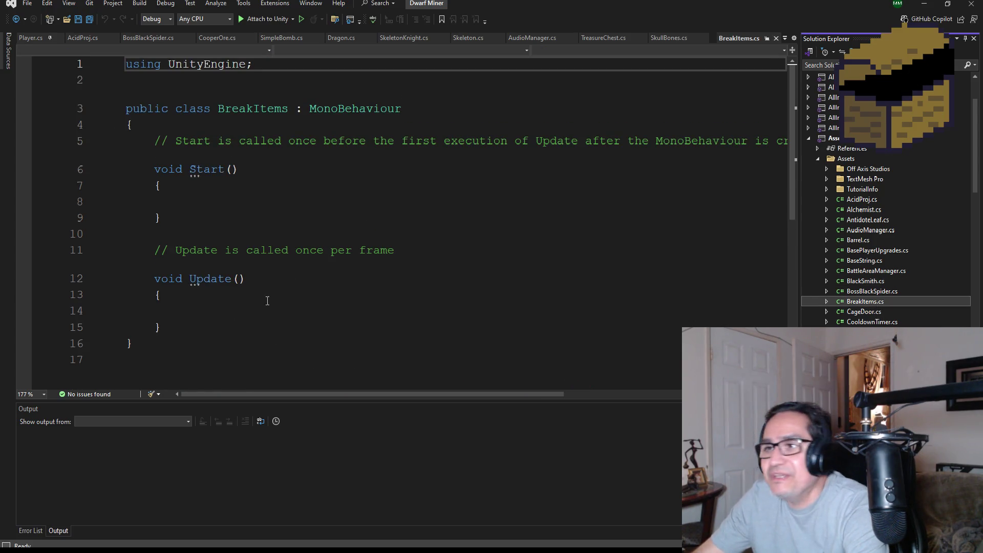
click(219, 330)
Delete lines 5–15 containing Start() and Update(), then save BreakItems.cs.
drag(220, 331, 127, 136)
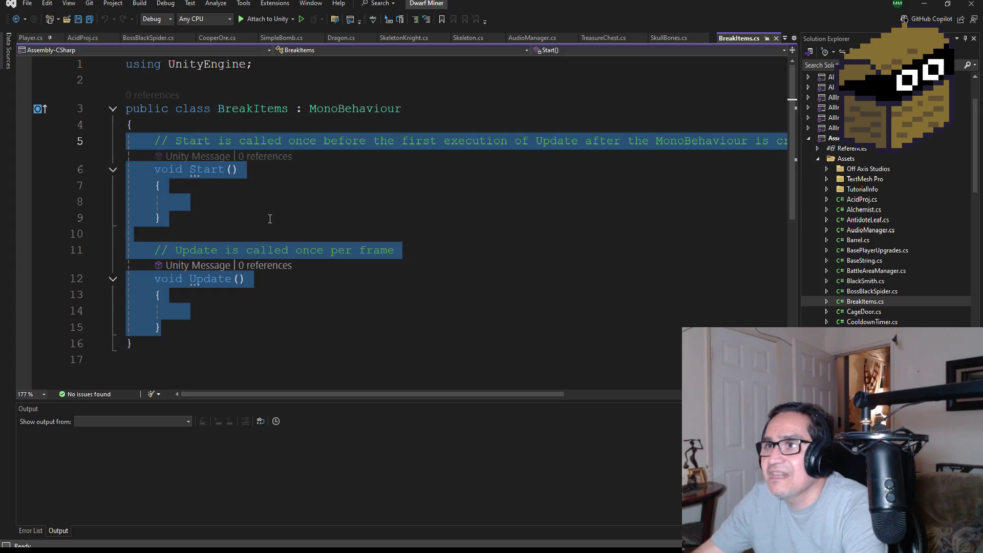
key(Delete)
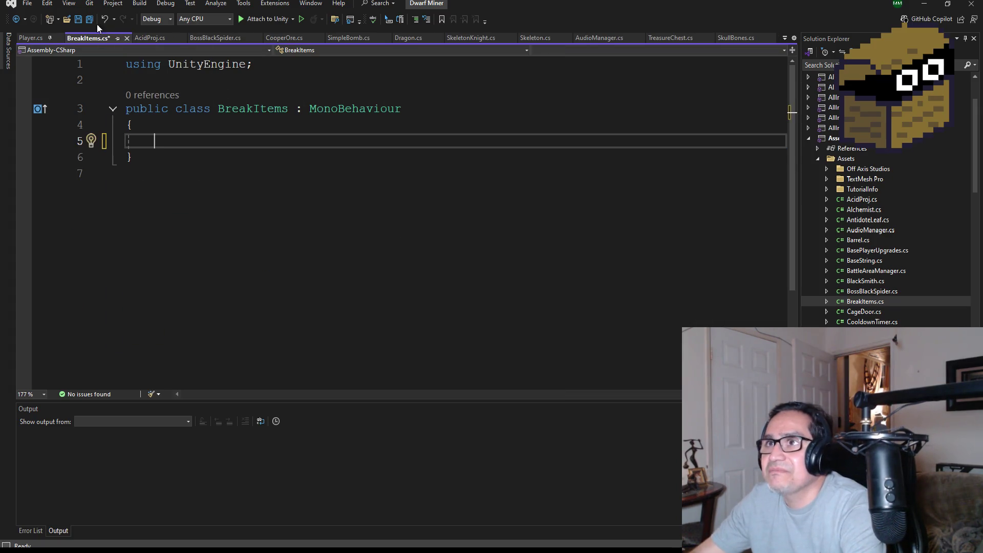
key(ctrl+s)
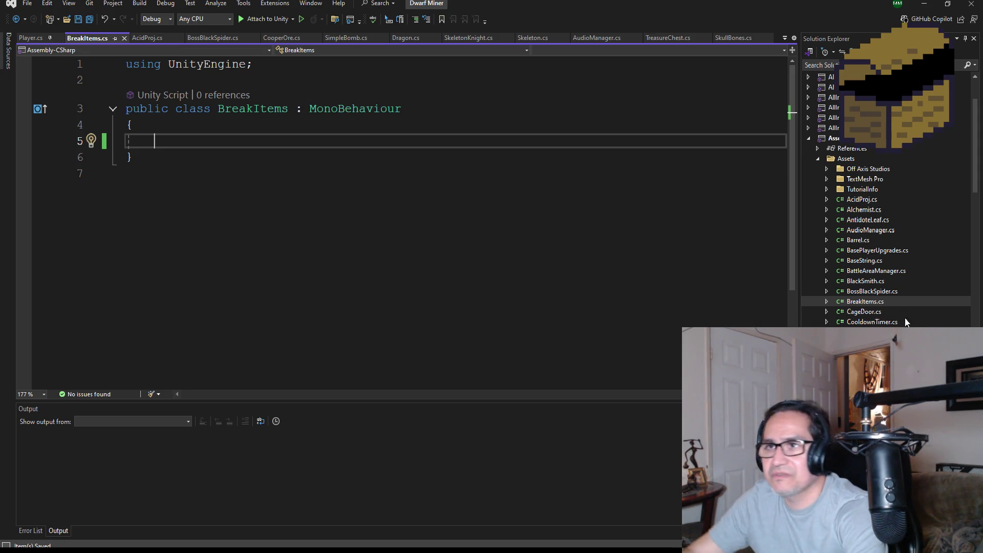
Browse the PlayerAttack and PortalManager scripts, then open StairManager.cs to view its StairZone enum.
scroll(896, 307, down, 6)
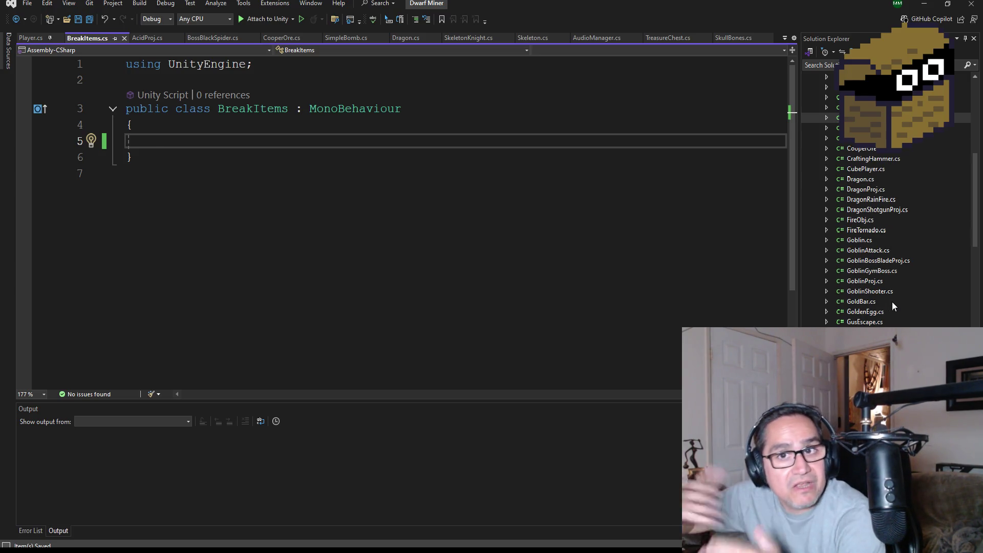
scroll(873, 303, down, 4)
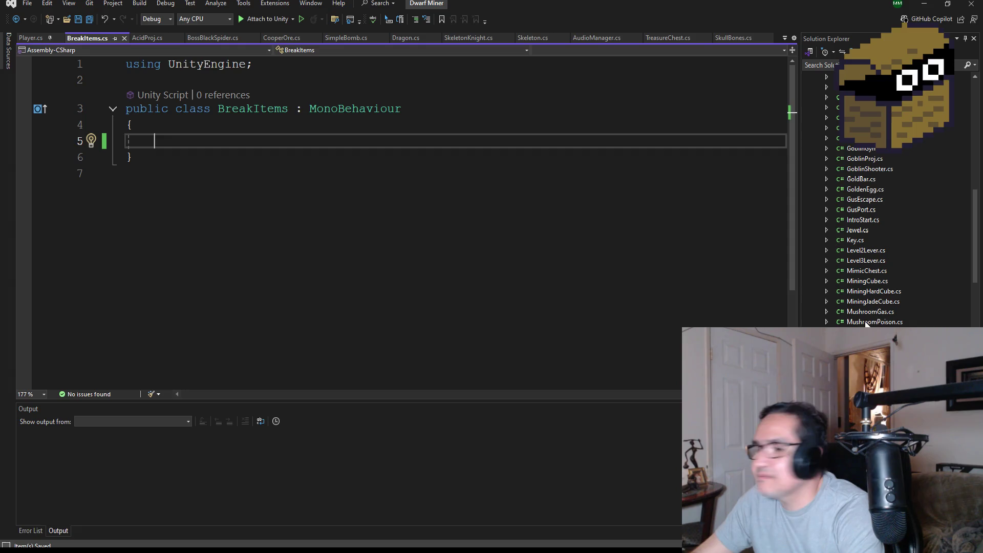
scroll(890, 297, down, 3)
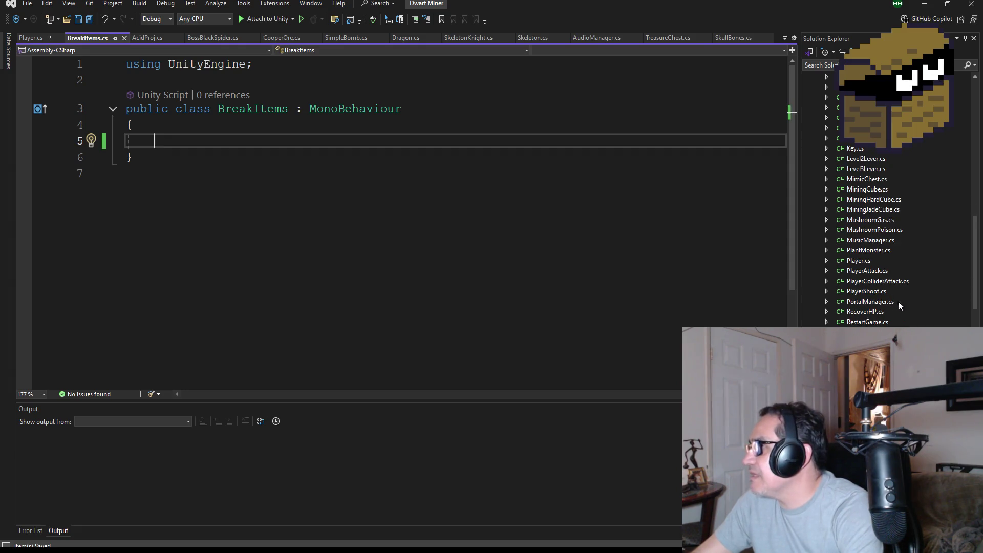
click(886, 271)
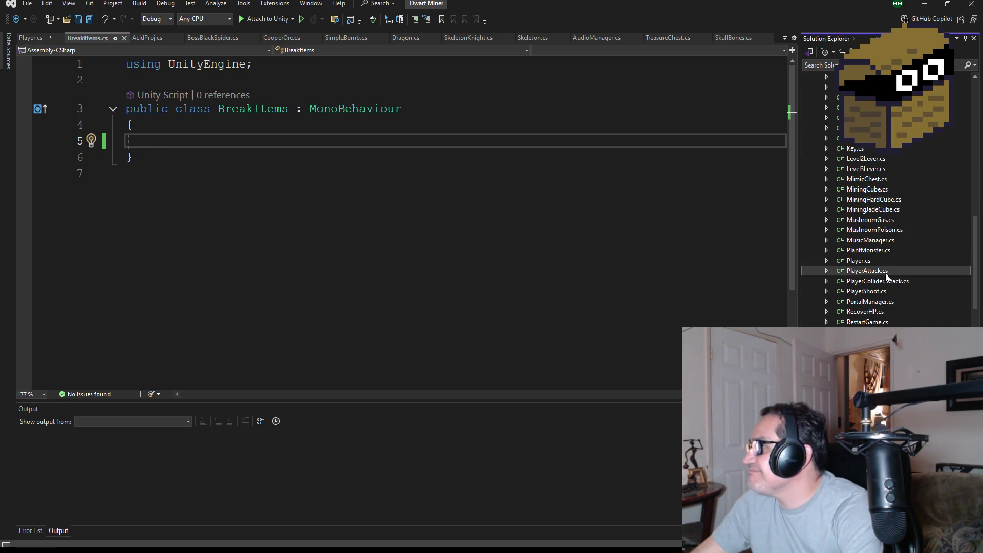
click(886, 302)
scroll(893, 307, down, 3)
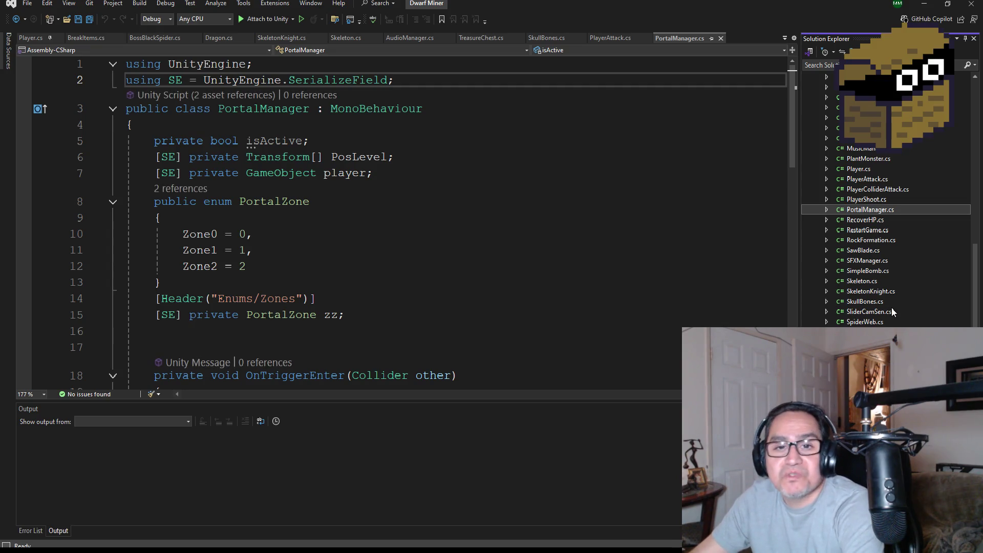
scroll(895, 289, down, 3)
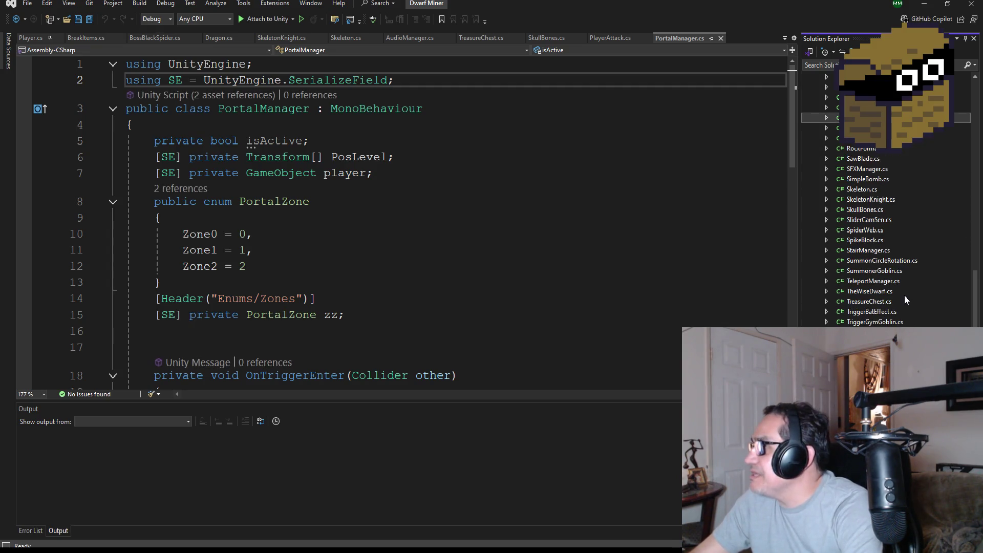
click(884, 251)
scroll(378, 275, up, 9)
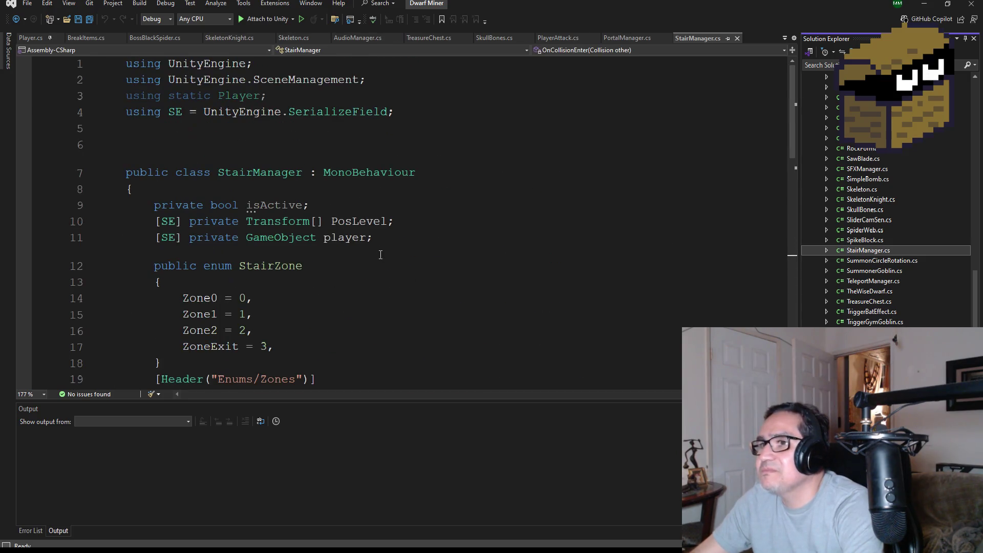
scroll(379, 275, down, 2)
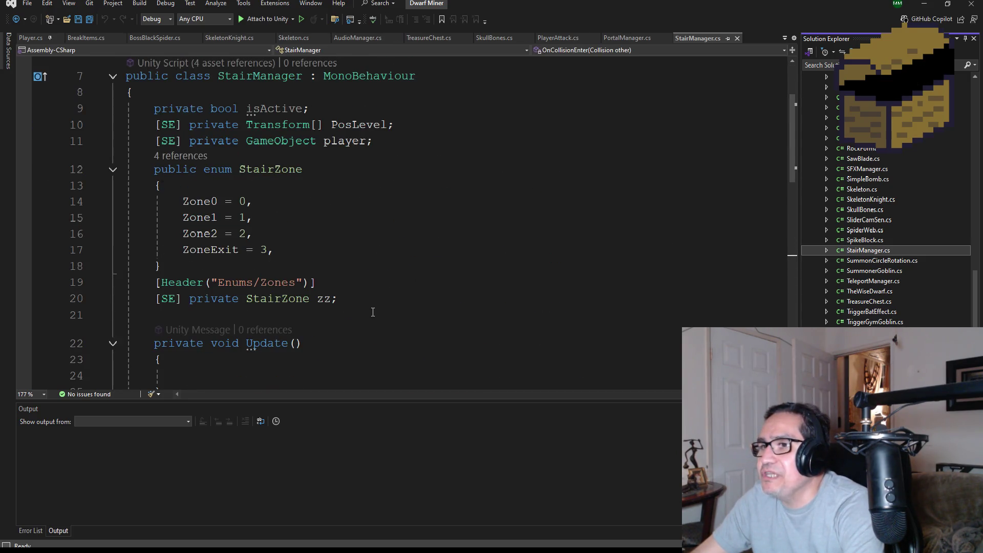
Copy StairManager's fields and zone enum and paste them into BreakItems.cs.
mouse_move(387, 303)
mouse_down()
mouse_move(102, 169)
mouse_move(87, 115)
mouse_up()
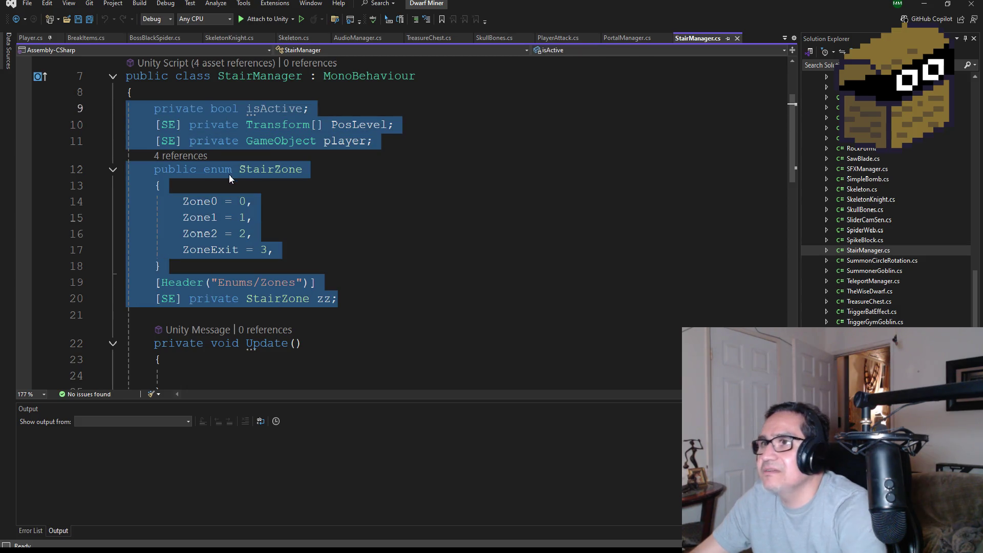
key(ctrl+c)
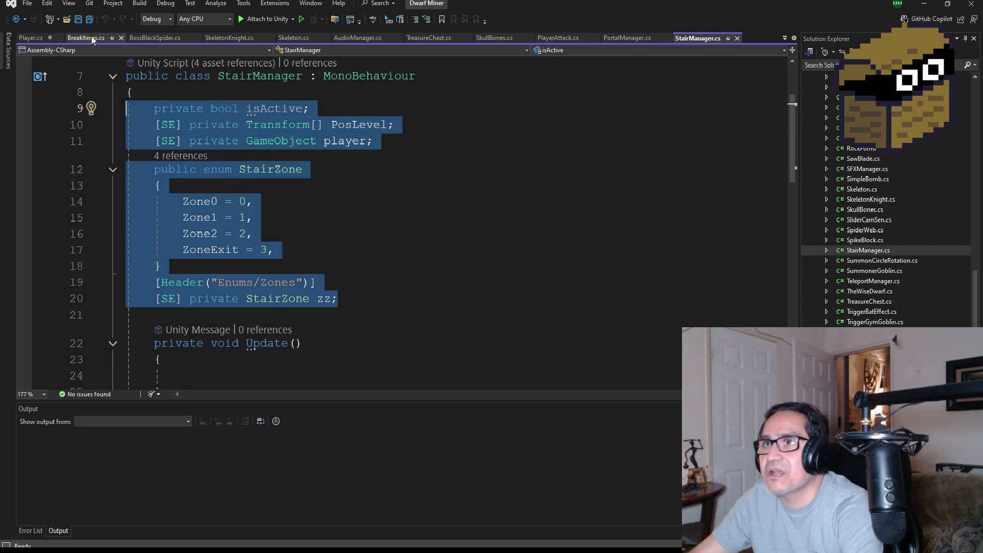
click(86, 37)
key(ctrl+v)
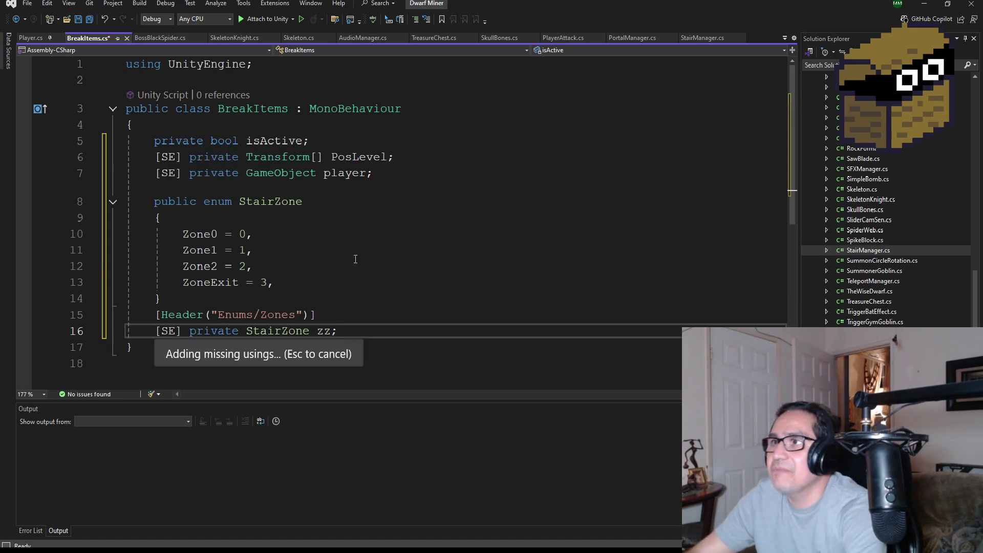
Rename the pasted isActive field to isLoot.
double_click(270, 159)
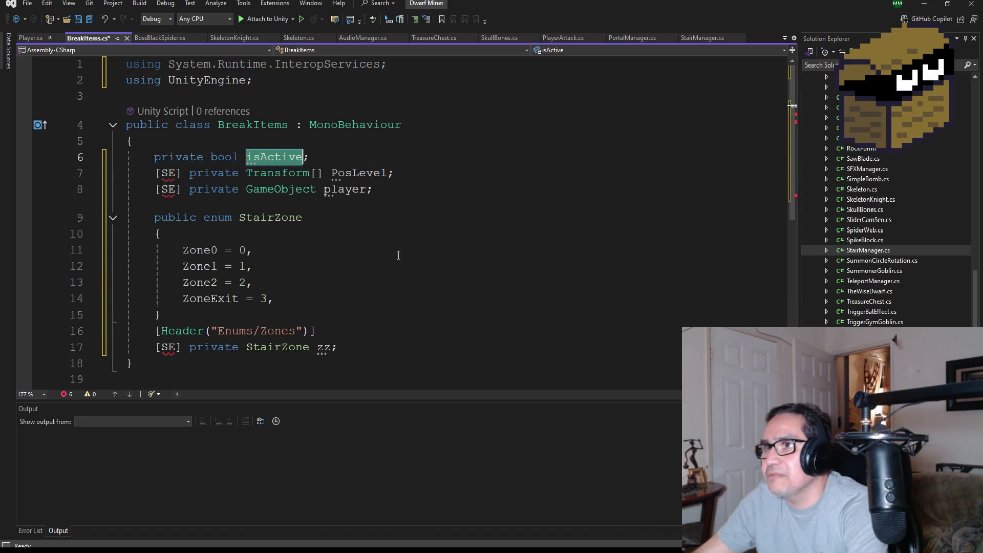
key(BackSpace)
text(isLlo)
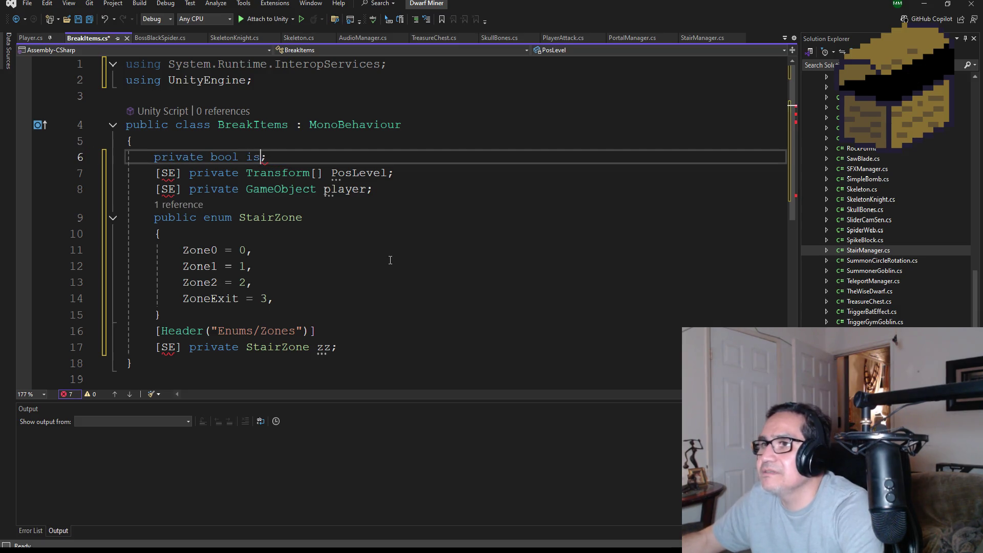
key(BackSpace)
key(BackSpace)
text(oot)
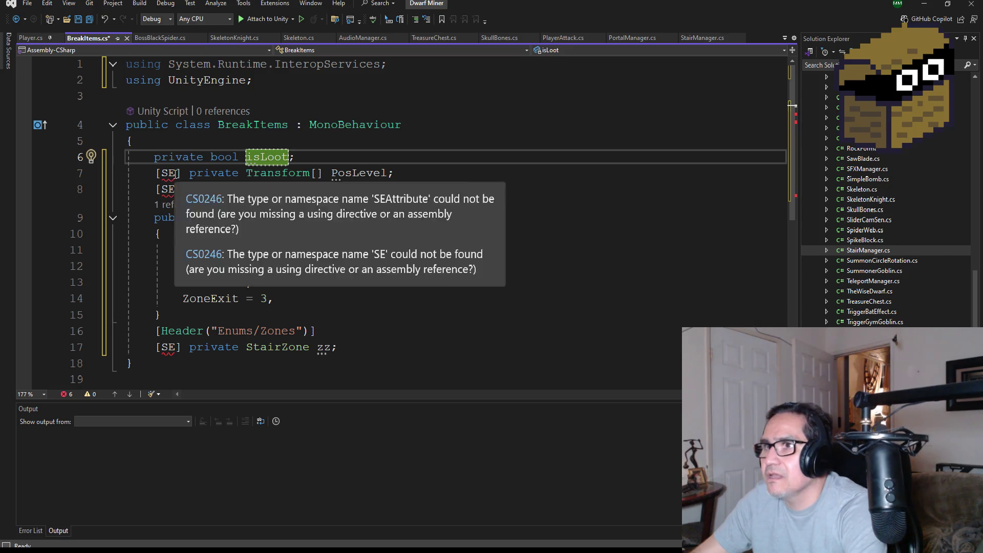
Delete the System.Runtime.InteropServices using line from BreakItems.cs and save it.
drag(414, 63, 125, 64)
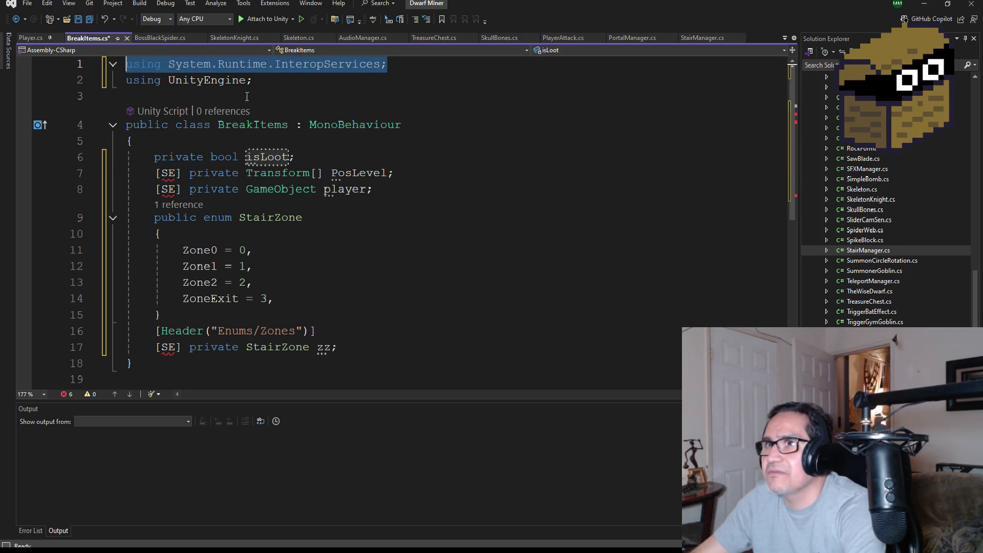
key(Delete)
key(Delete)
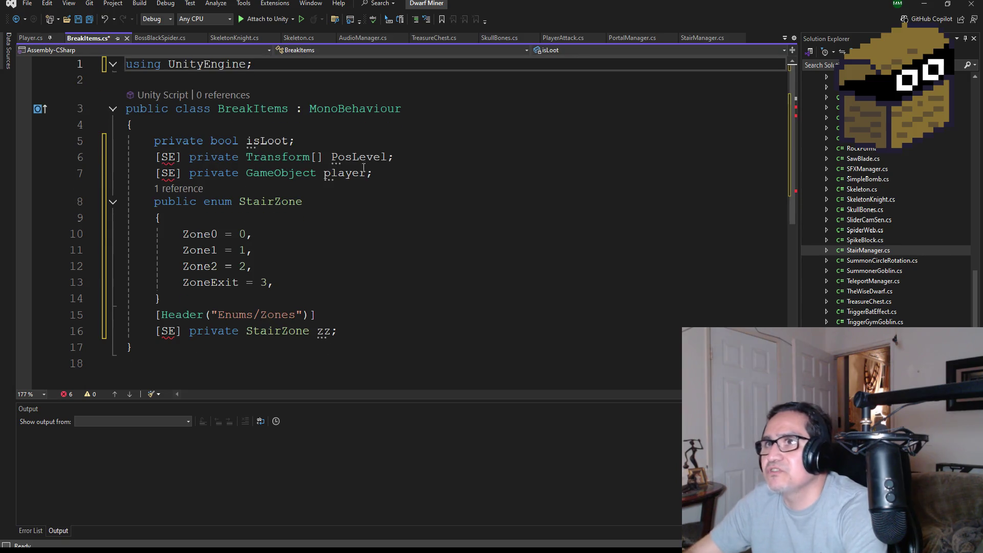
click(93, 20)
click(164, 38)
Select BossBlackSpider's SE SerializeField alias line, then delete its unused UIElements using and save.
scroll(317, 135, up, 12)
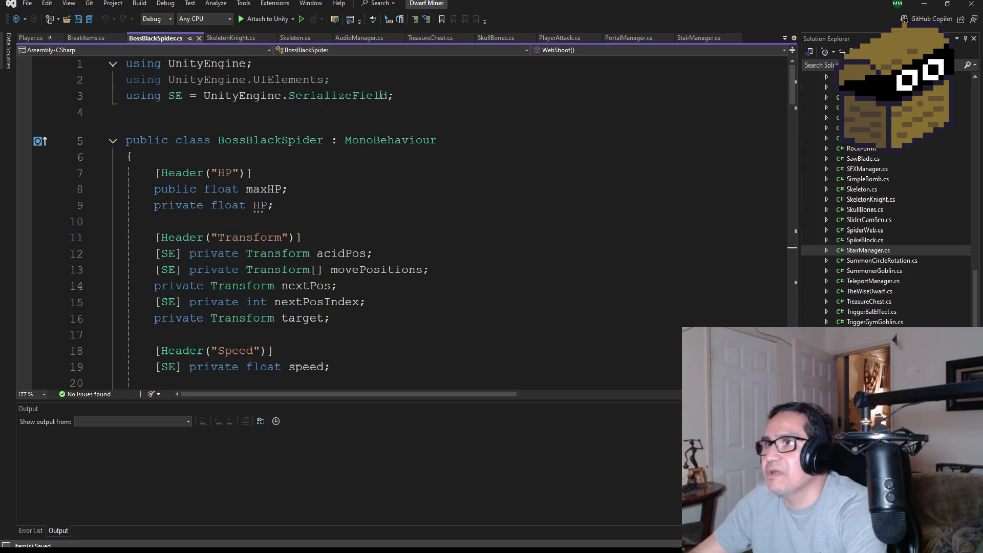
mouse_move(428, 98)
mouse_down()
mouse_move(121, 82)
mouse_move(93, 91)
mouse_up()
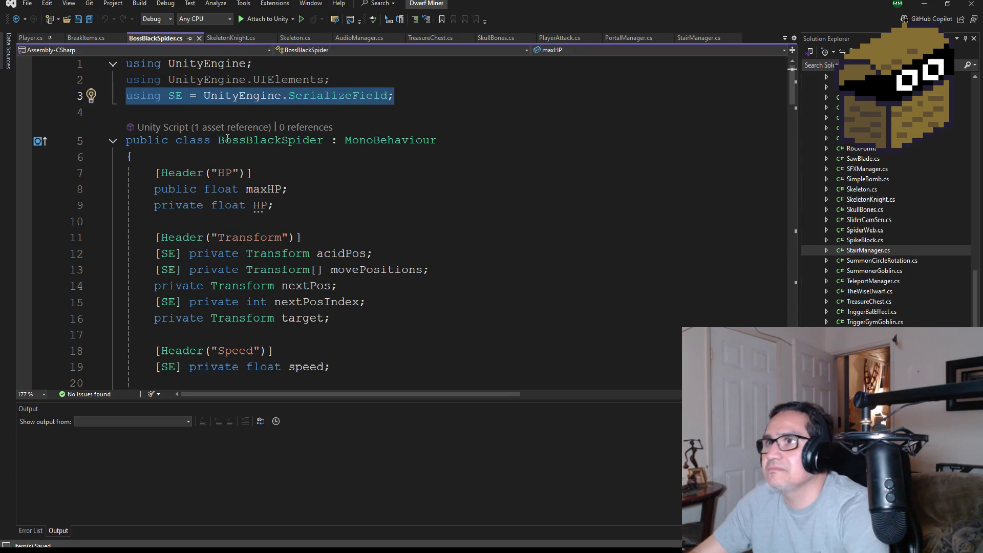
click(348, 77)
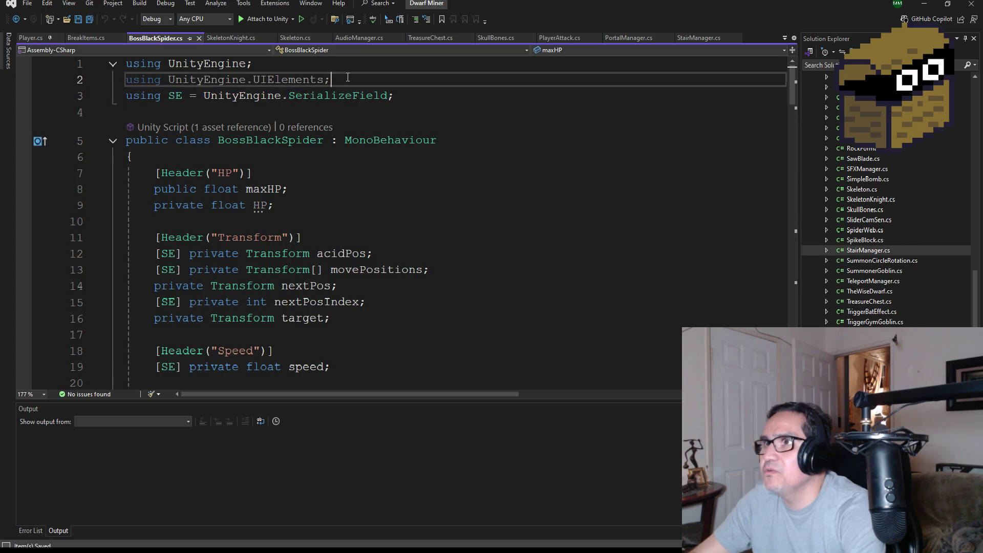
key(shift+Home)
key(BackSpace)
key(BackSpace)
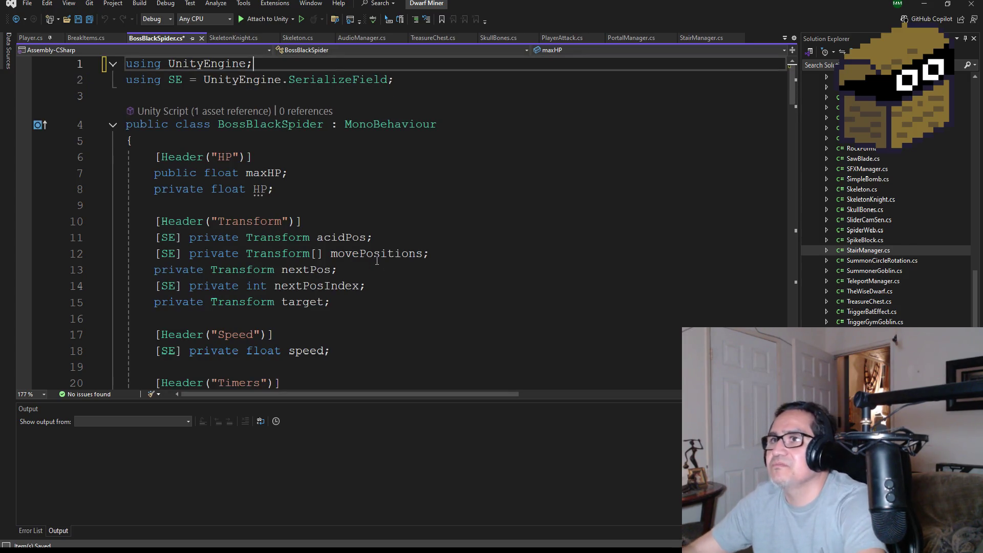
click(90, 20)
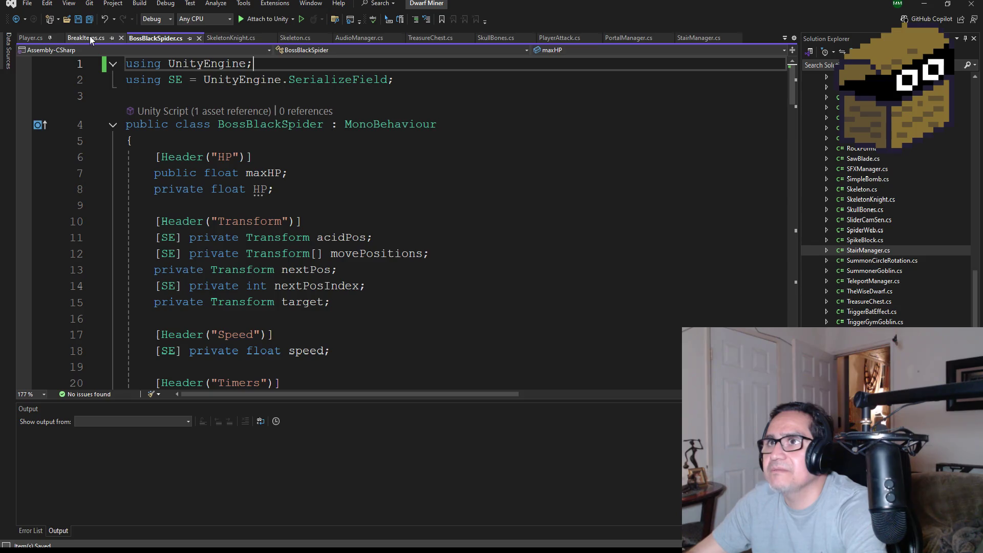
Paste 'using SE = UnityEngine.SerializeField;' into BreakItems.cs after the UnityEngine using and save.
click(90, 37)
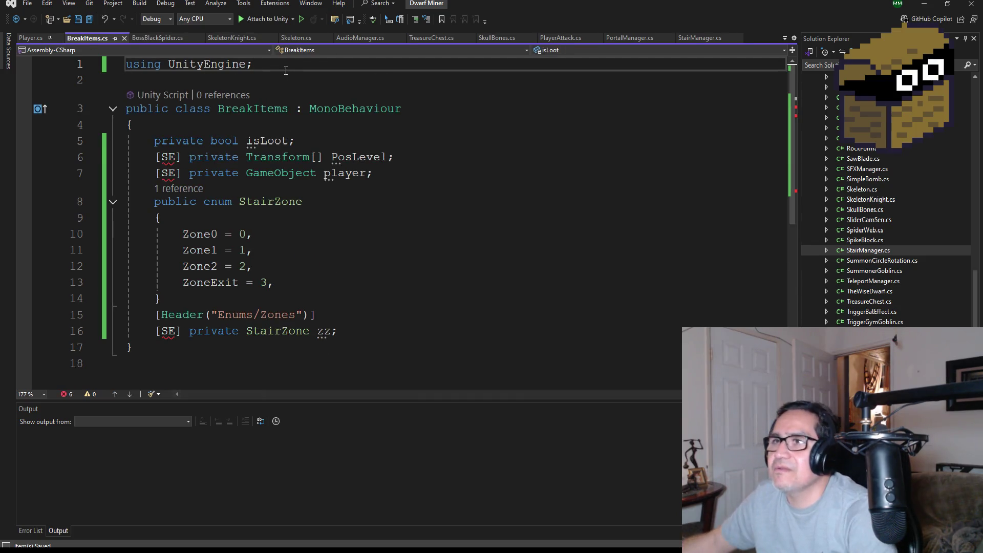
key(Return)
key(ctrl+v)
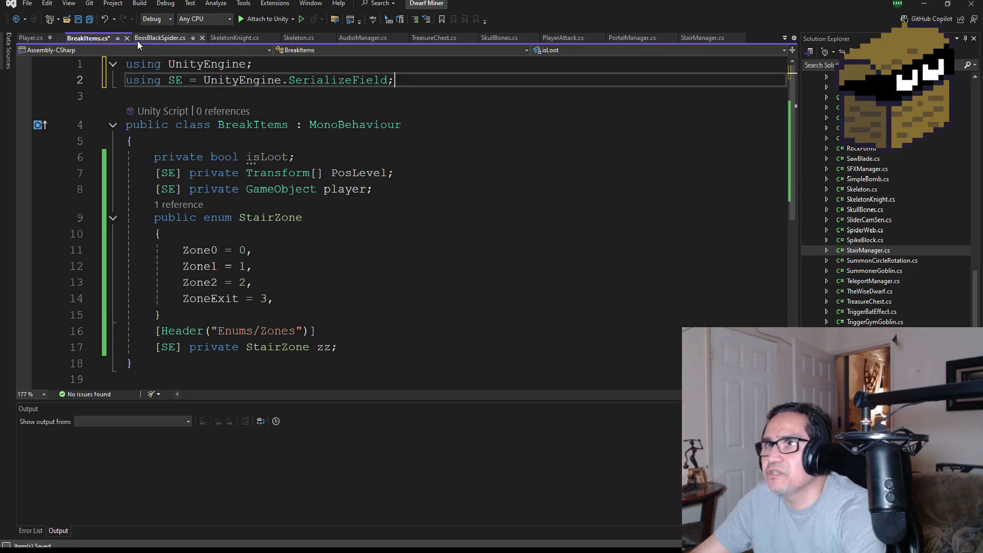
click(89, 20)
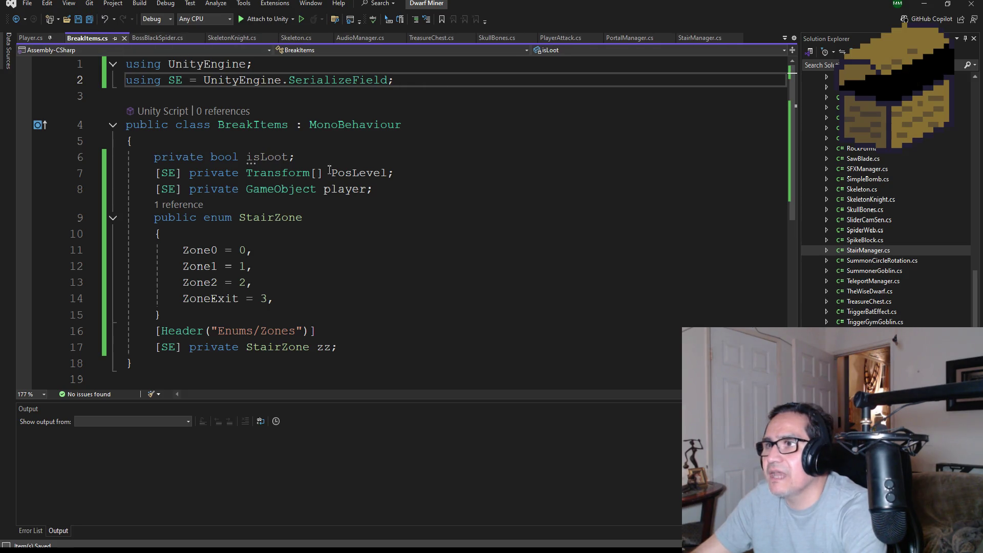
click(175, 175)
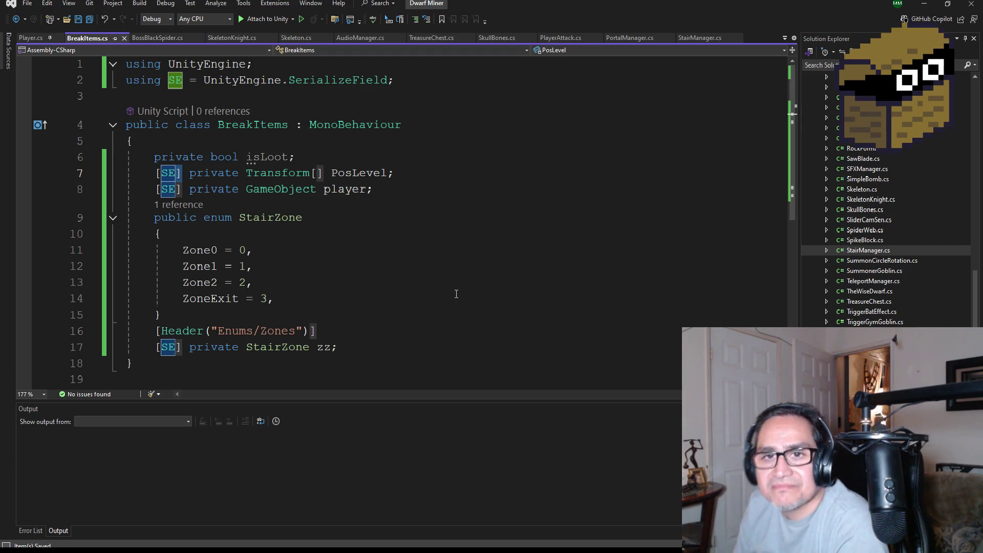
click(439, 195)
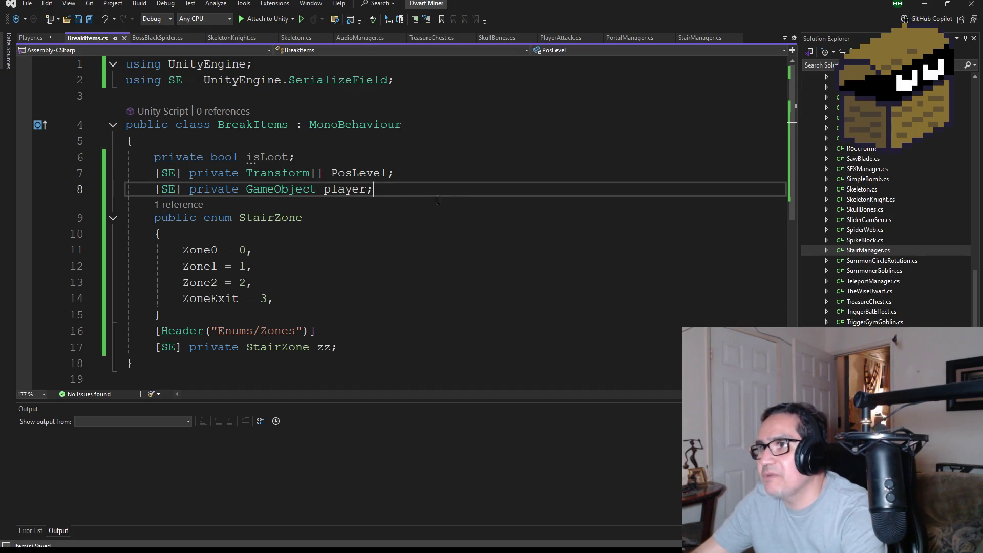
Delete the PosLevel name and old Transform array type from line 7's serialized field.
double_click(365, 170)
key(Delete)
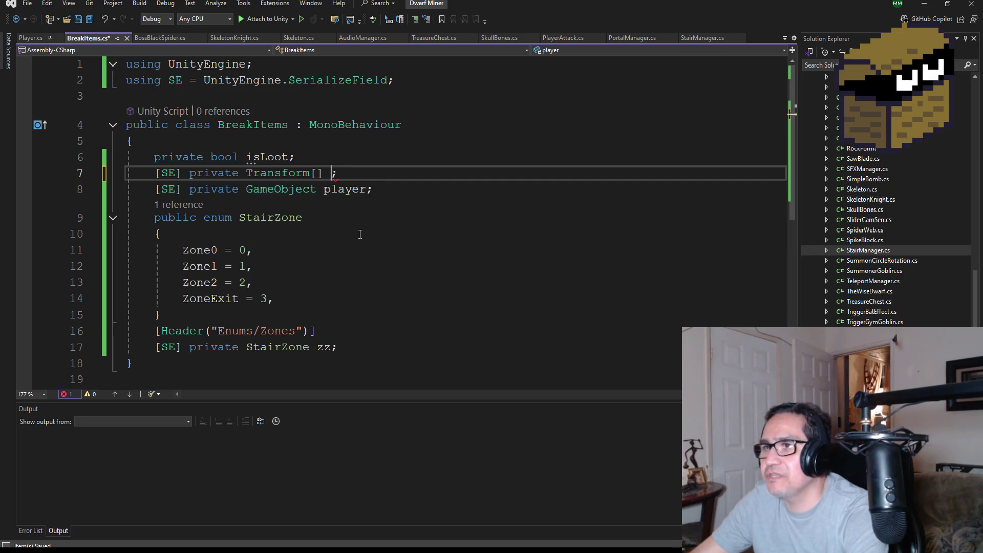
key(BackSpace)
key(BackSpace)
key(BackSpace)
key(BackSpace)
text(Game)
key(Tab)
text([])
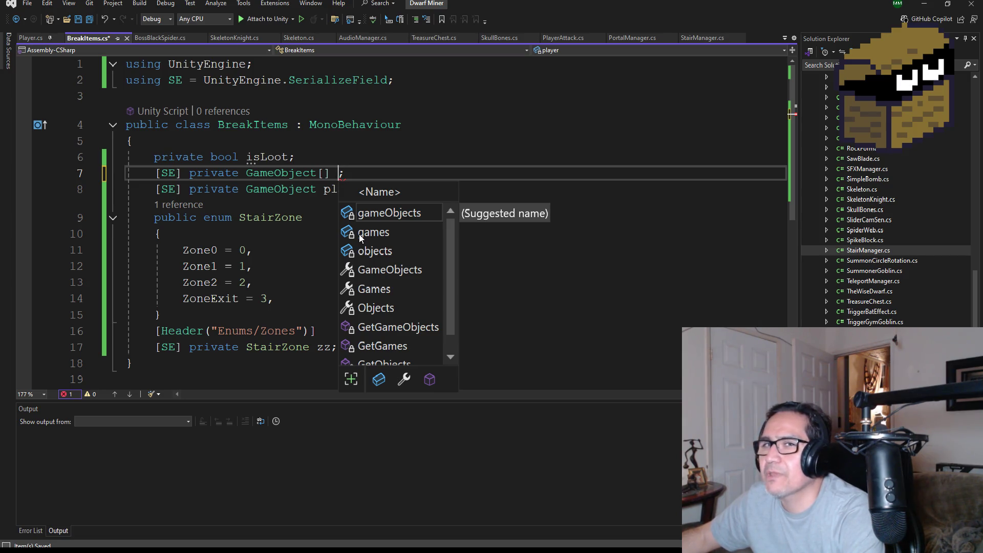
text( Ki)
key(BackSpace)
key(BackSpace)
text(LootyT)
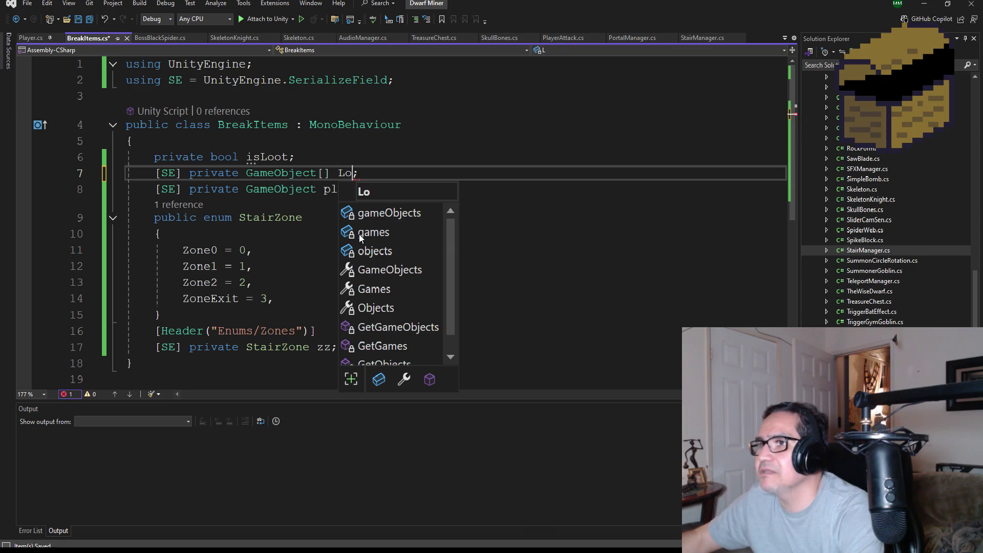
text(ype)
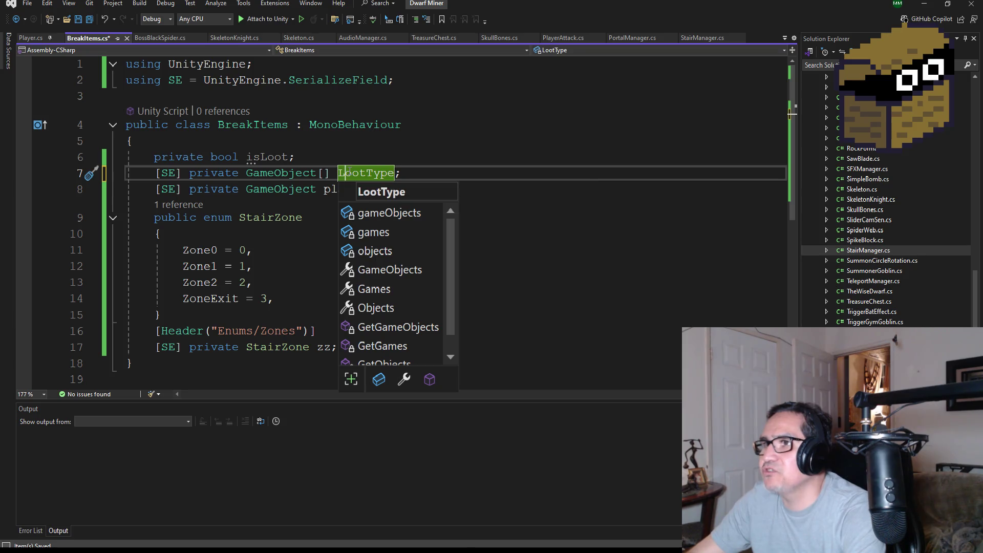
click(427, 141)
click(400, 191)
drag(400, 191, 120, 193)
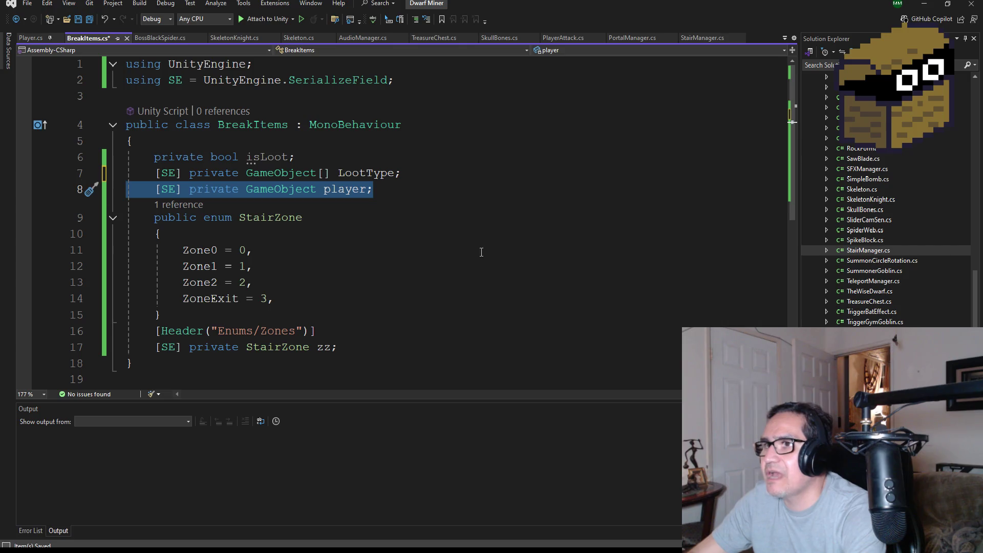
key(BackSpace)
key(BackSpace)
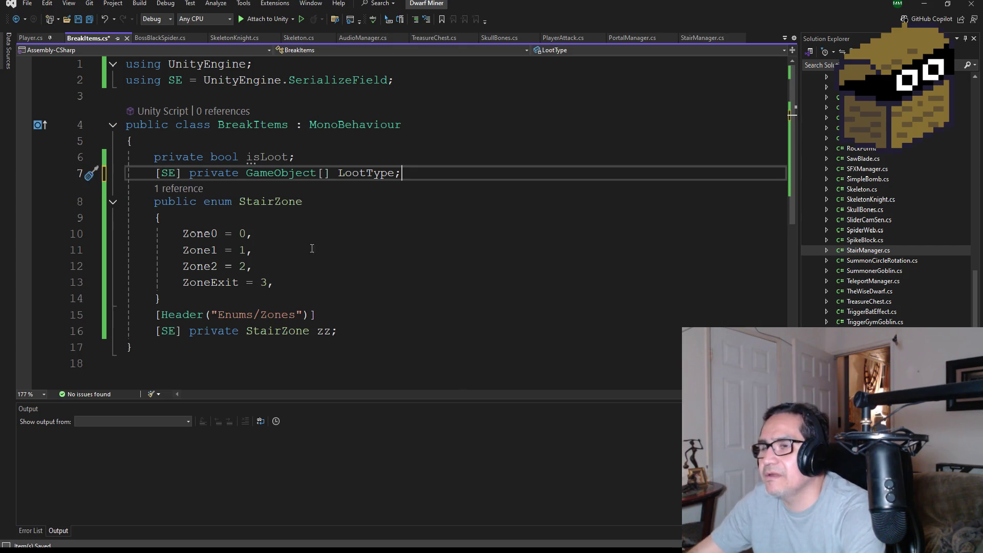
click(266, 201)
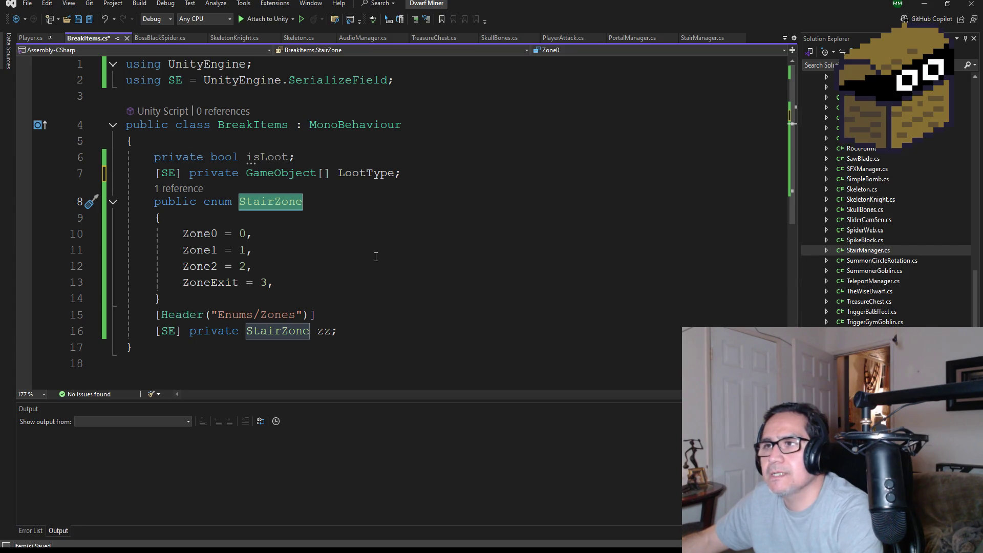
Rename the enum StairZone to LootType and the GameObject array to Loots.
text(LootEnum)
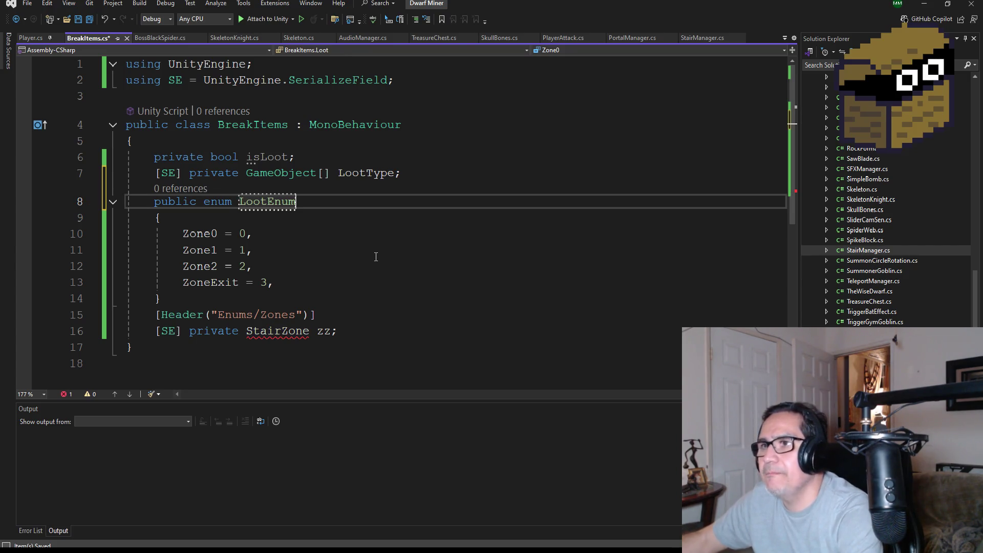
key(BackSpace)
key(BackSpace)
key(BackSpace)
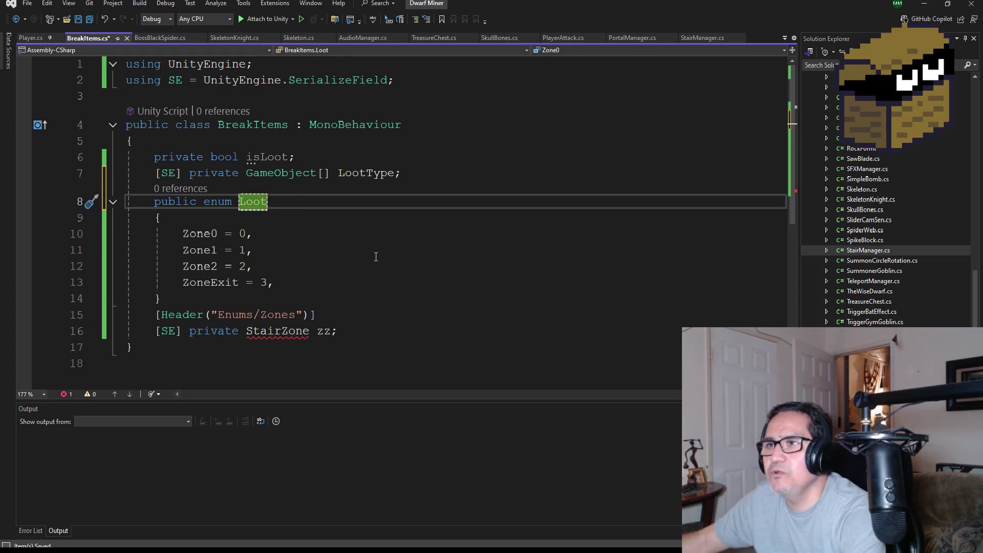
click(395, 173)
key(BackSpace)
key(BackSpace)
key(BackSpace)
text(s)
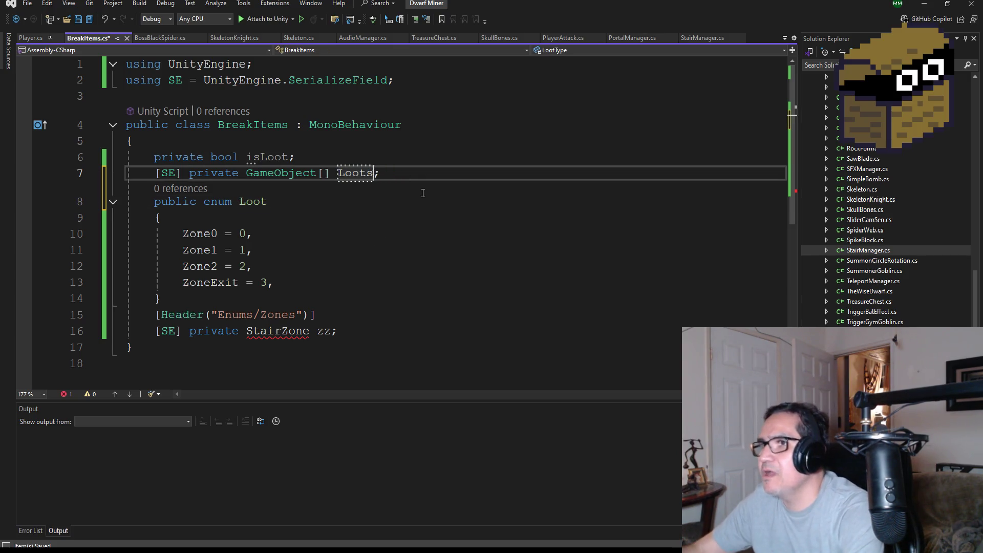
click(283, 202)
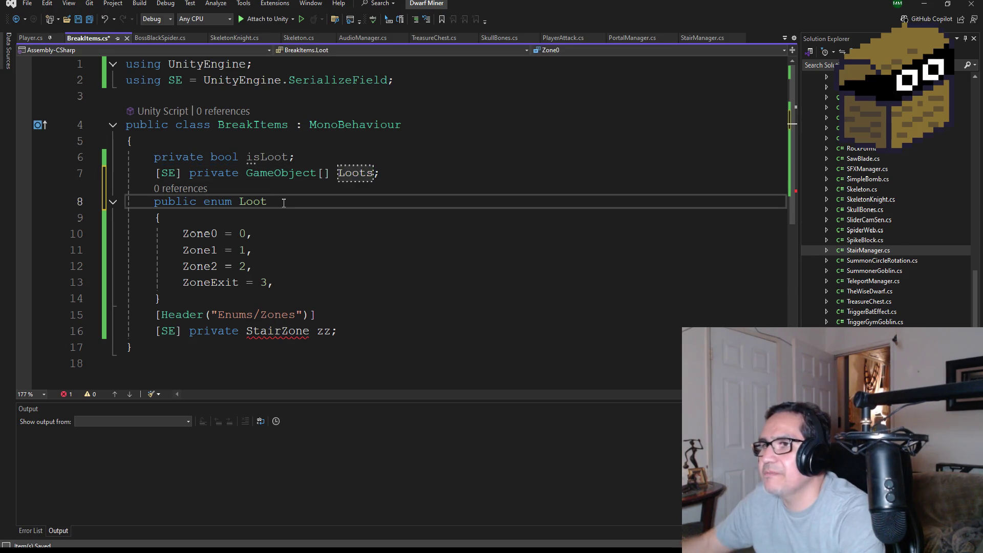
text(Type)
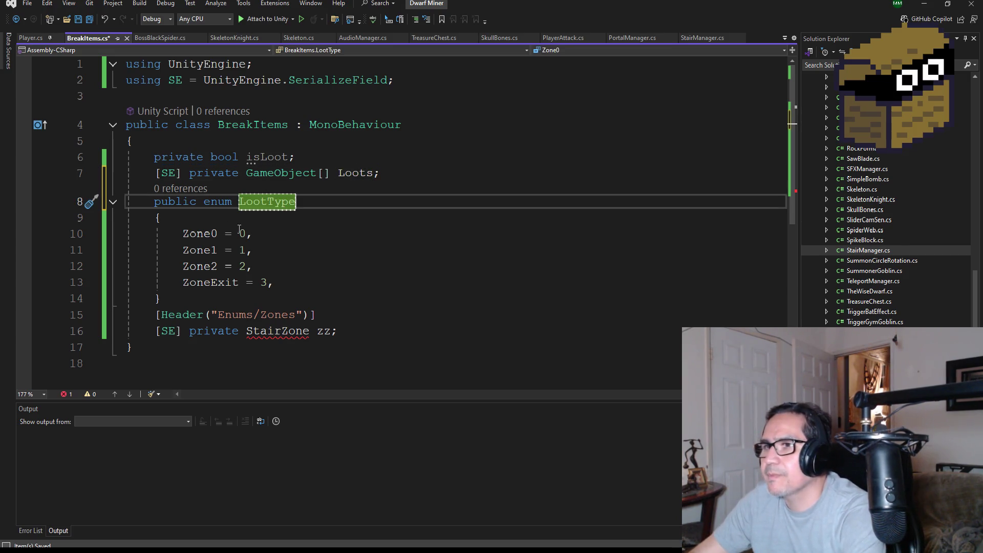
Replace the zone entries with LootOre = 0, LootBar = 1 and LootGem = 2.
drag(296, 288, 102, 255)
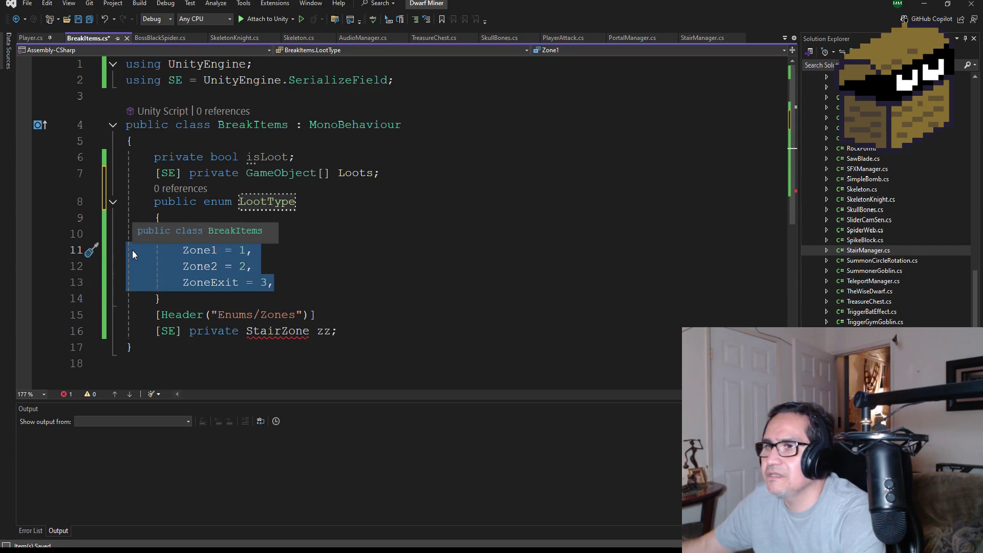
key(BackSpace)
key(BackSpace)
key(BackSpace)
key(BackSpace)
key(BackSpace)
key(BackSpace)
text(Loot)
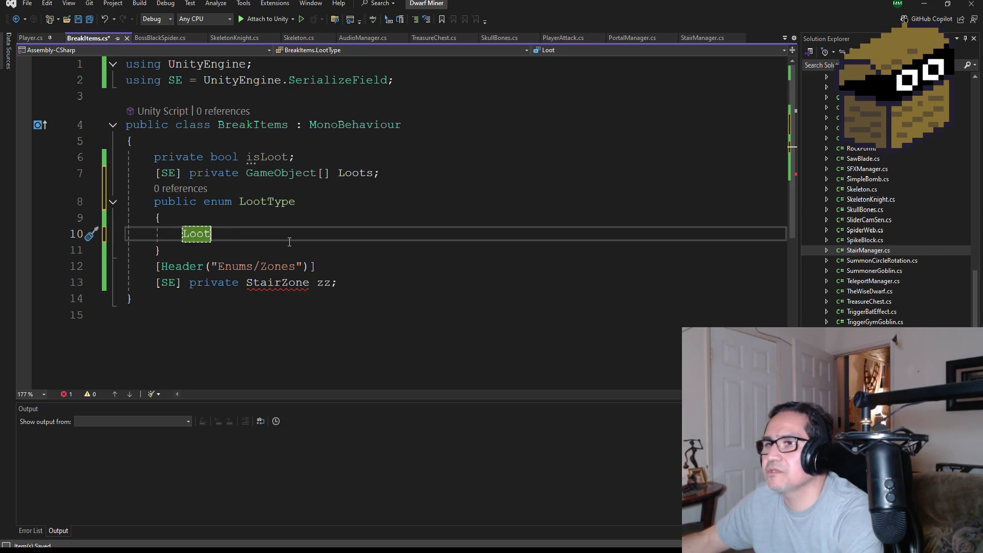
text(O)
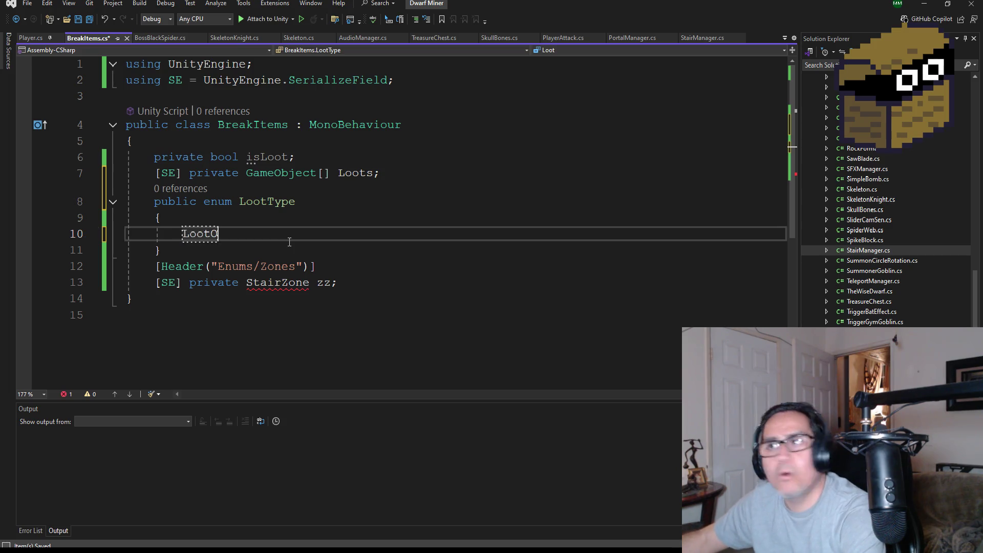
text(re = )
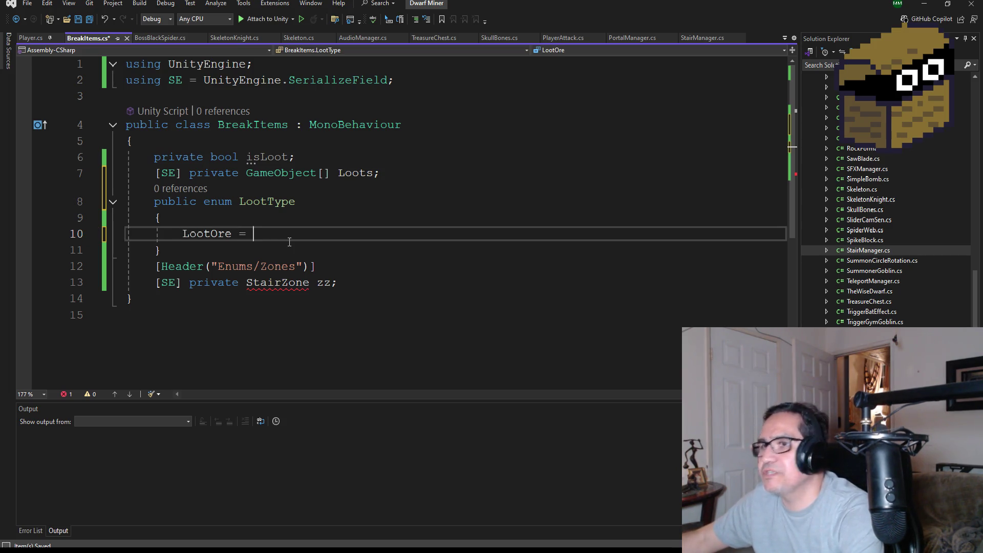
text(0,)
key(Return)
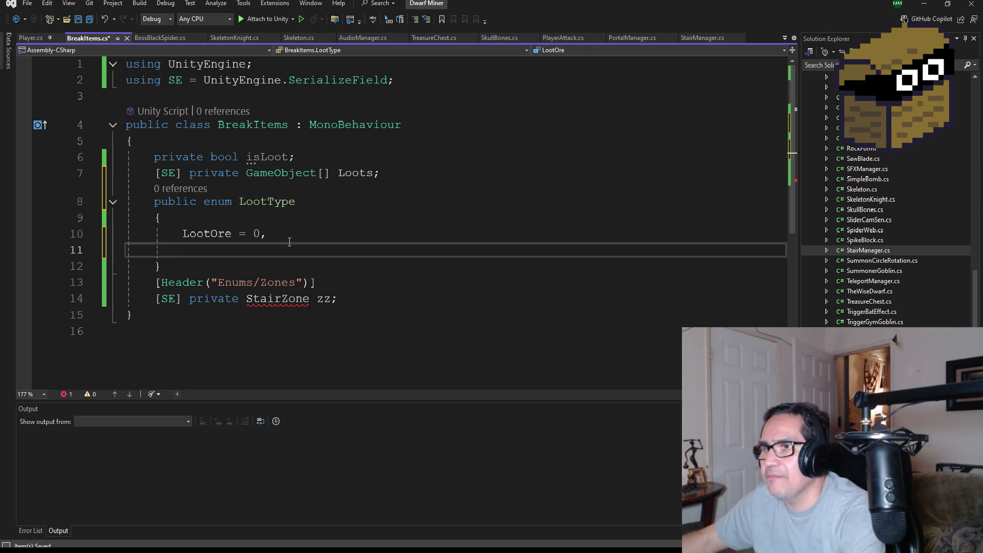
text(Loo)
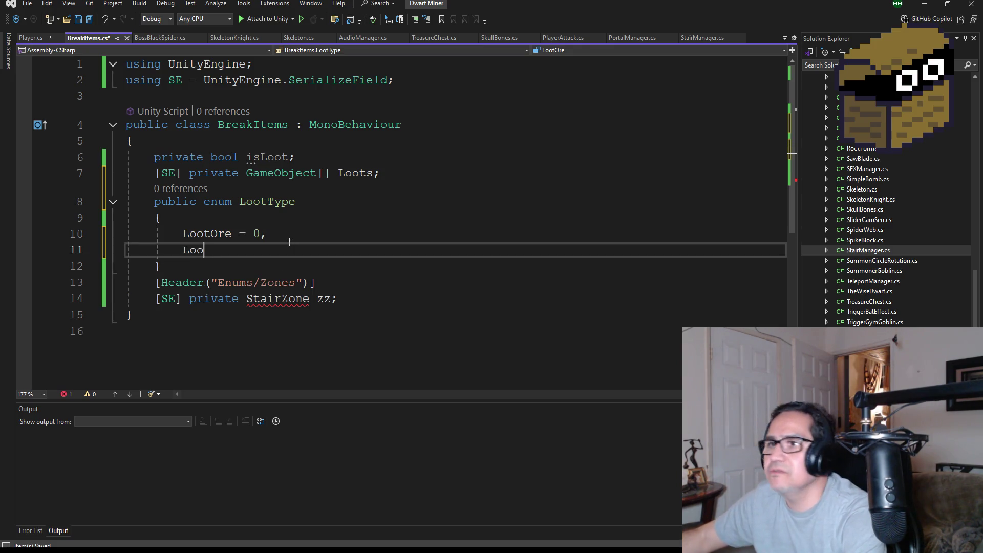
text(tGold)
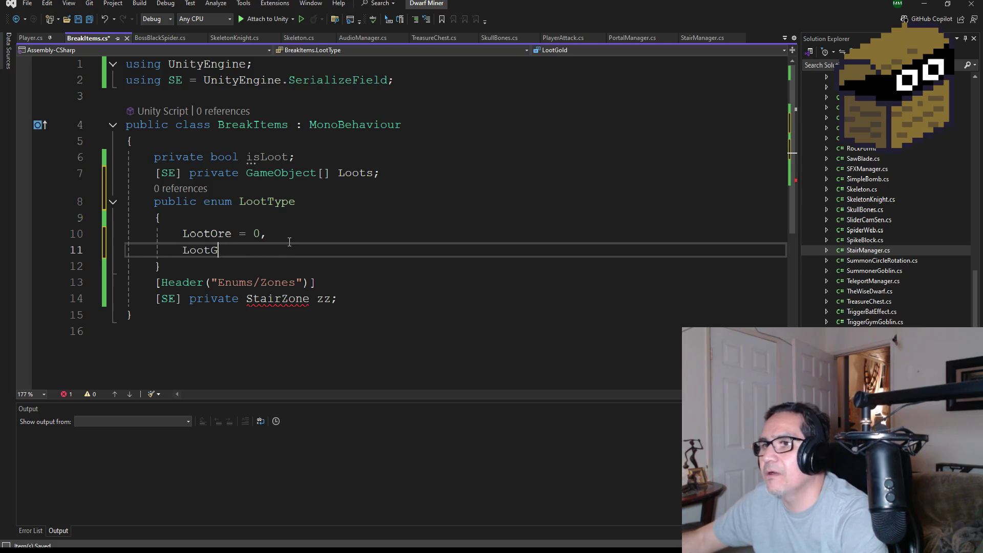
key(BackSpace)
text(Bar = 1,)
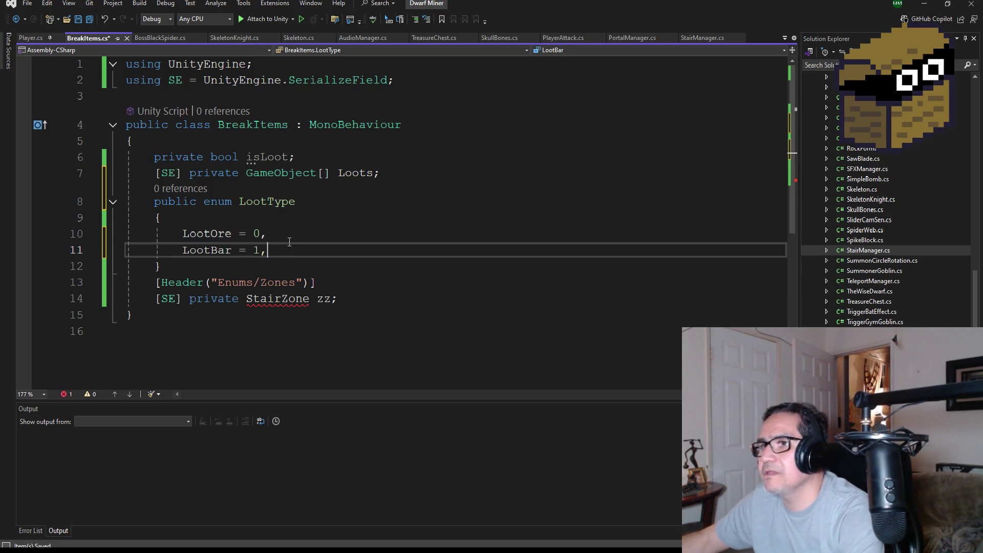
key(Return)
text(otGem = )
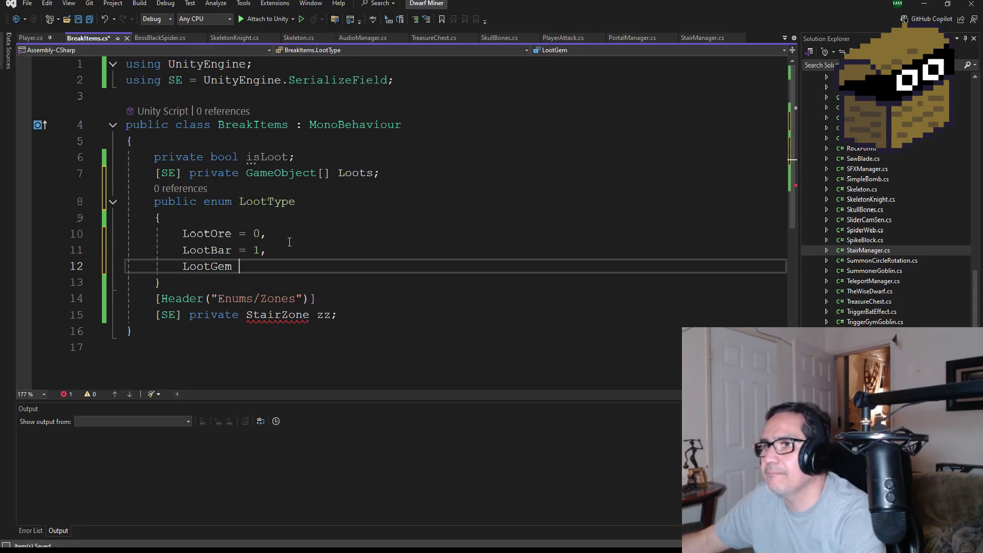
text(2,)
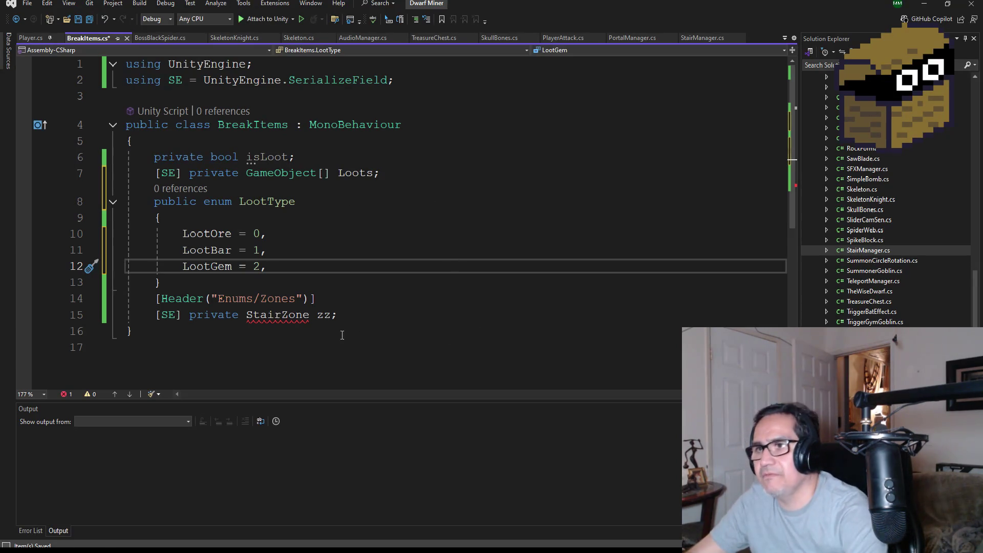
double_click(299, 316)
scroll(401, 313, down, 1)
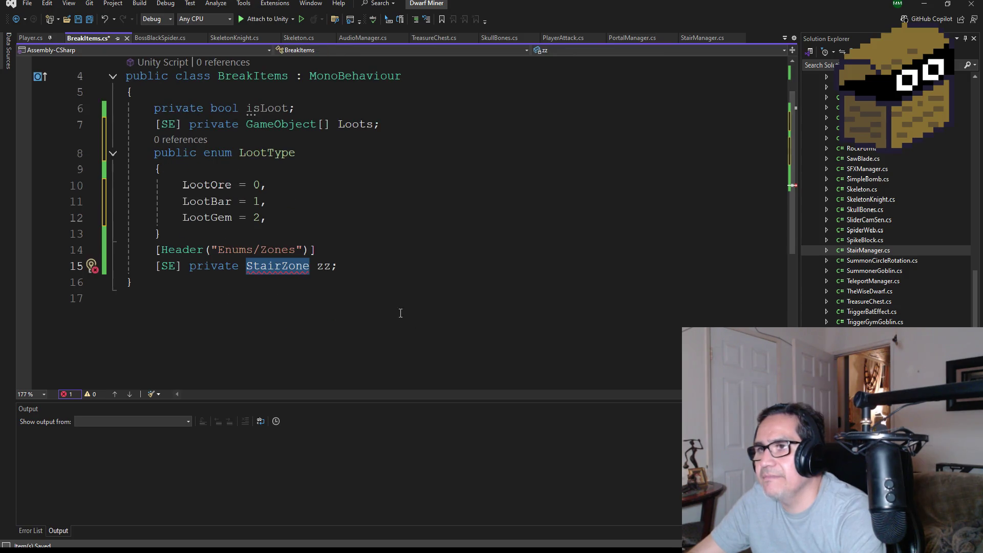
Change the enum field's header label to Enums/LootType.
click(301, 250)
key(BackSpace)
key(BackSpace)
key(BackSpace)
key(BackSpace)
text(LootType)
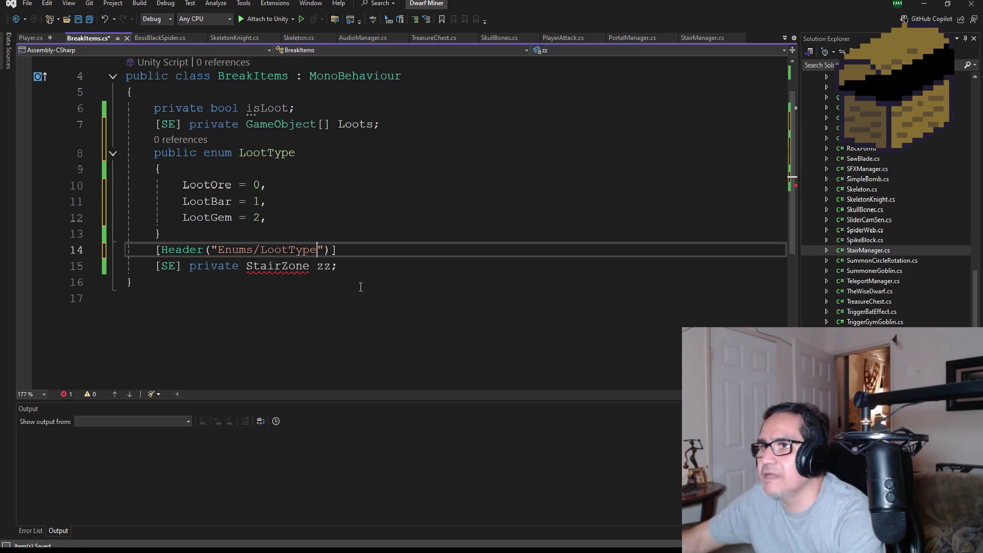
Retype the StairZone zz field as LootType lt and add a void Update method.
double_click(293, 267)
text(Loot)
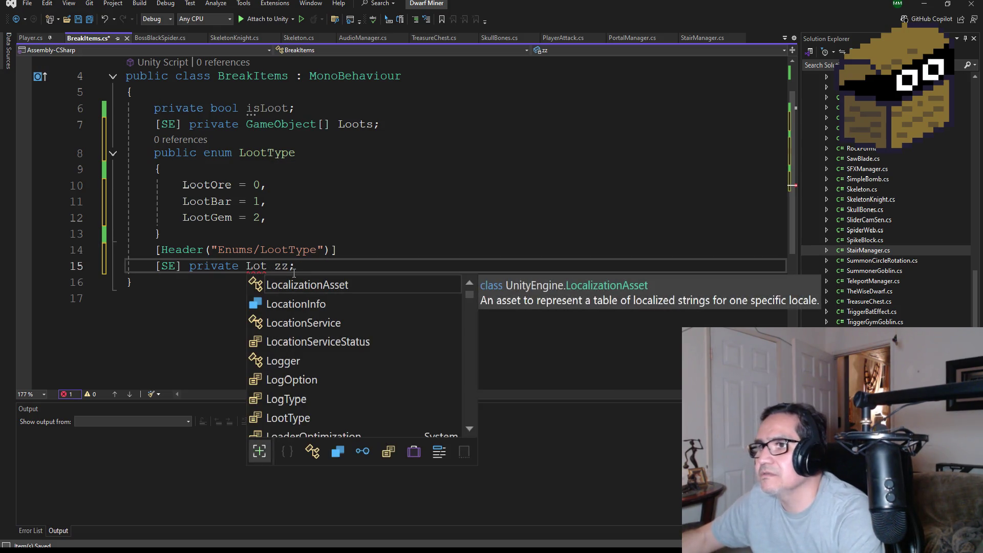
text(Type)
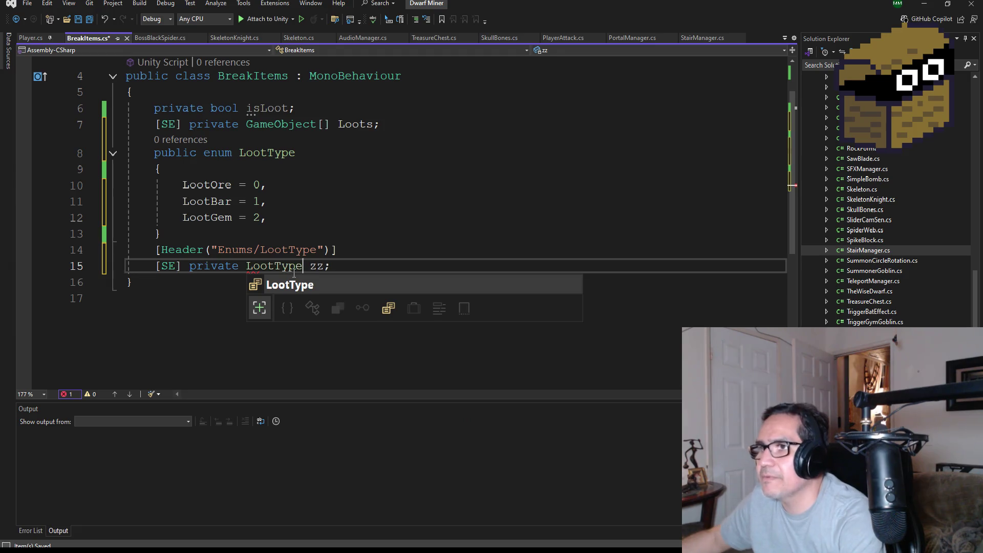
key(End)
key(BackSpace)
key(BackSpace)
text(lt)
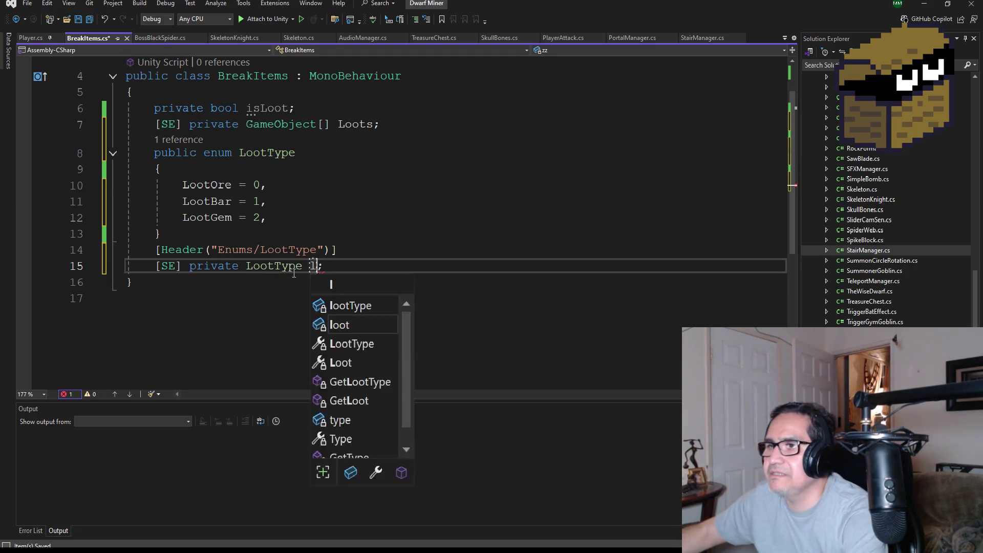
key(End)
key(Return)
key(Return)
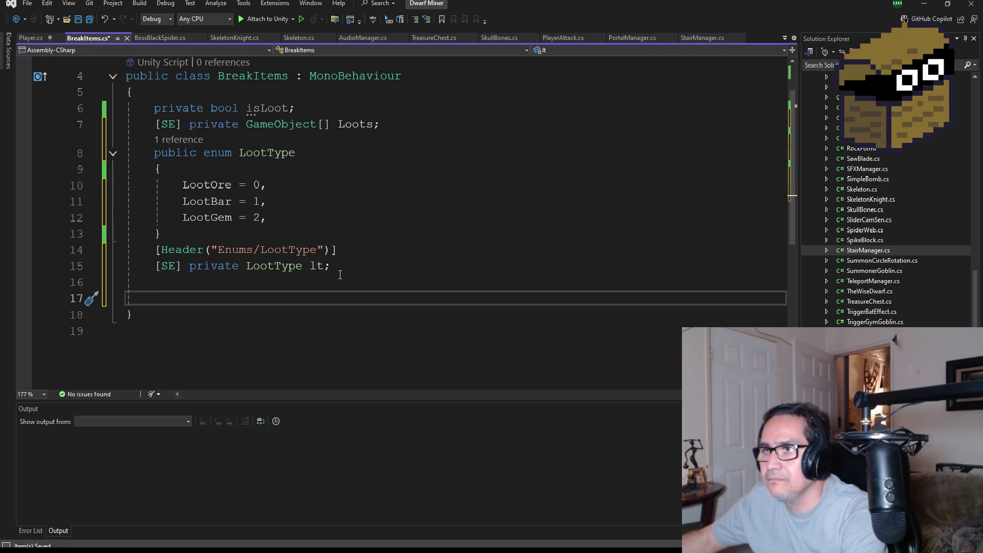
text(void Upd)
key(Tab)
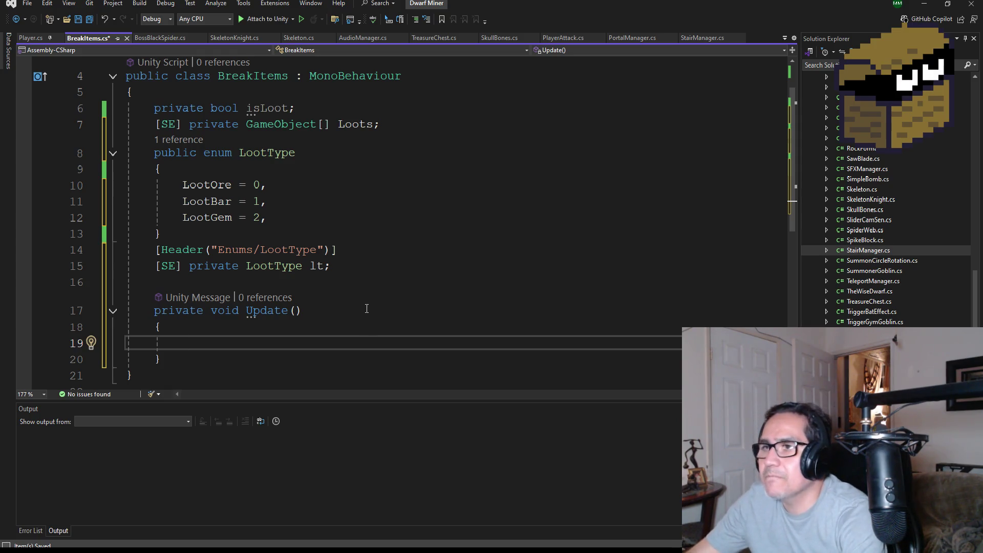
Start an if (!isLoot) block with its opening brace in Update.
scroll(367, 309, down, 2)
scroll(377, 314, up, 3)
scroll(378, 301, down, 2)
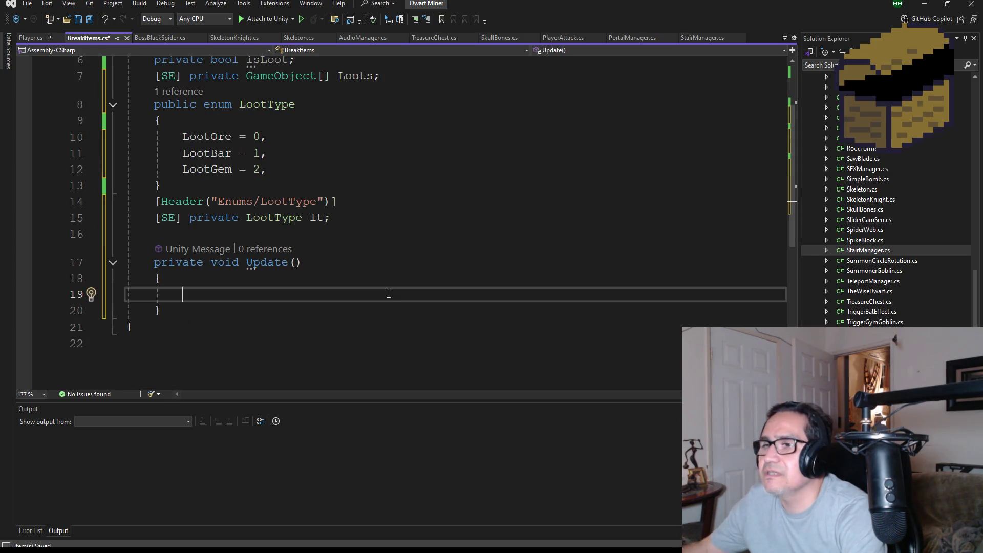
text(if(!)
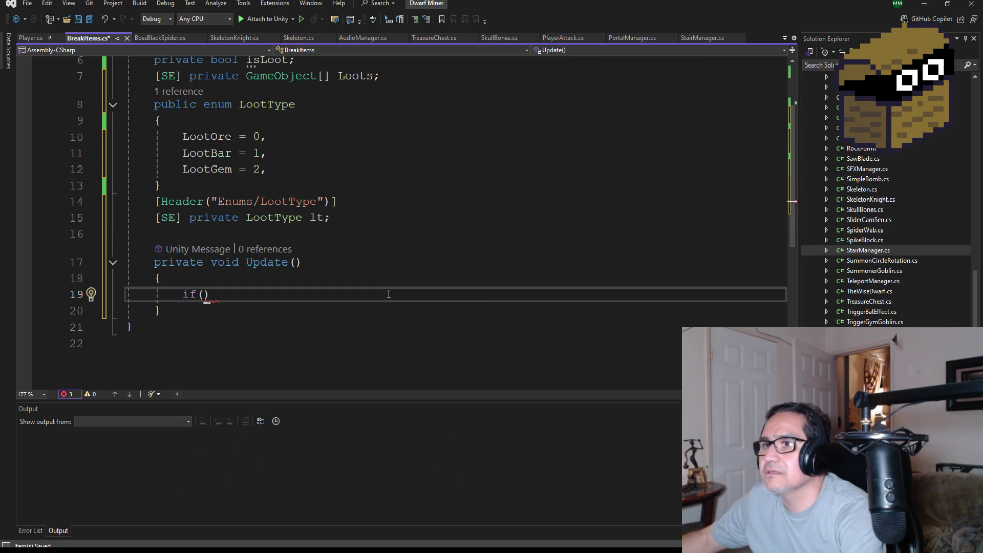
text(is)
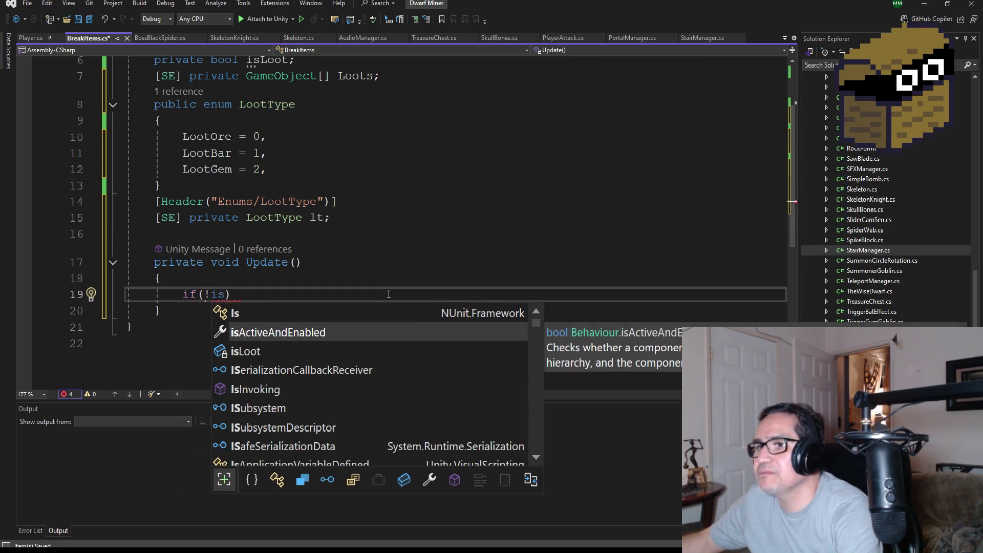
text(Loot)
key(Right)
key(Return)
text({)
key(Return)
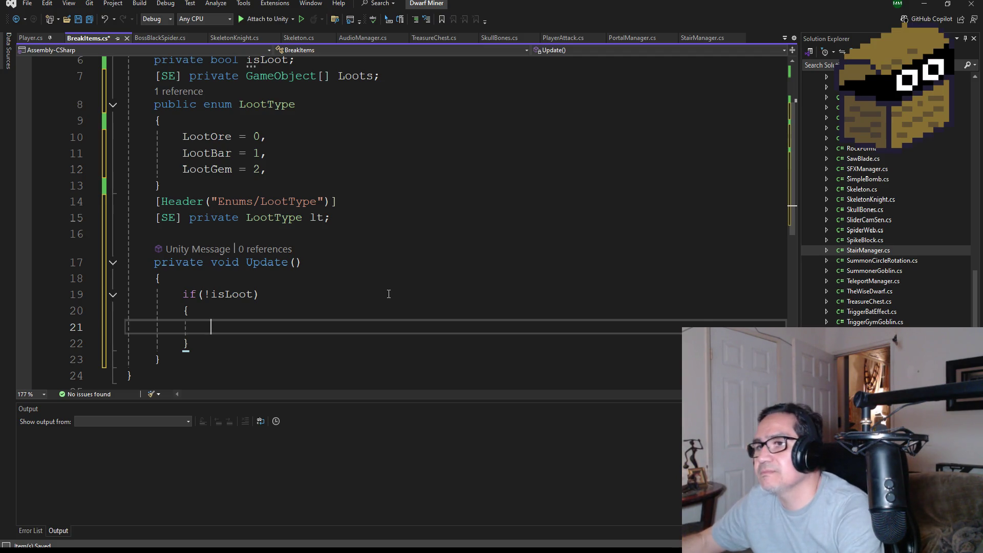
Write Destroy(gameObject); inside the if block, replacing a mistaken DestroyObject call.
text(eo)
key(Tab)
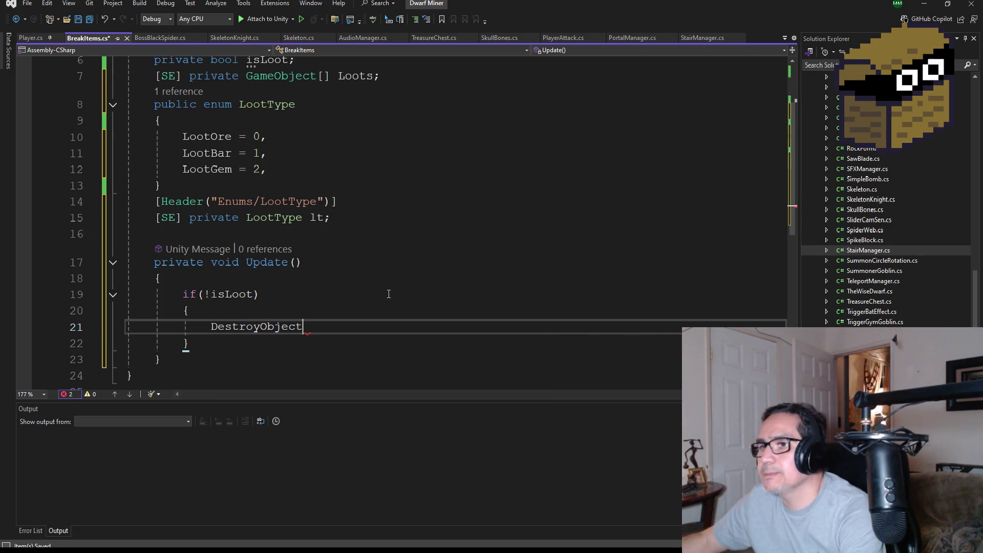
text(;)
key(BackSpace)
key(BackSpace)
key(BackSpace)
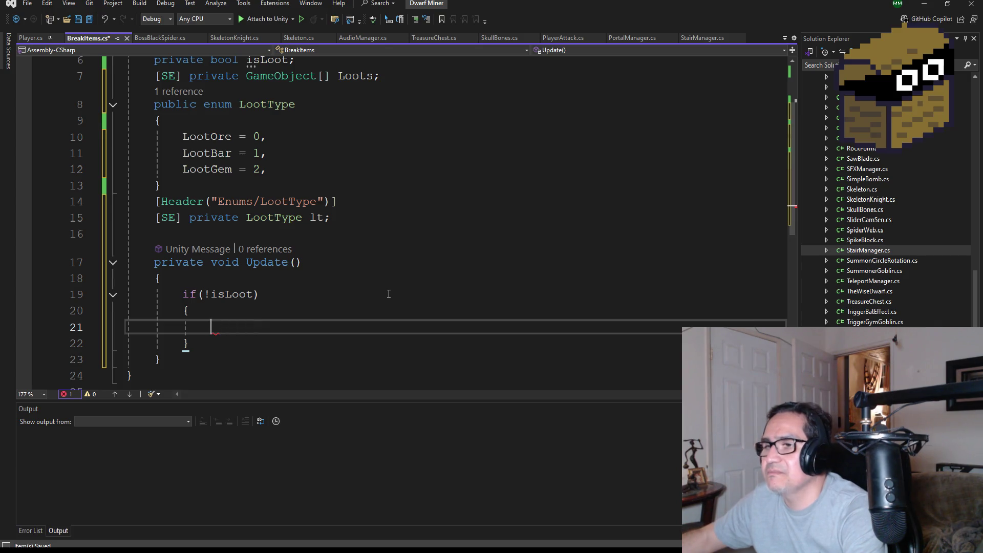
text(des)
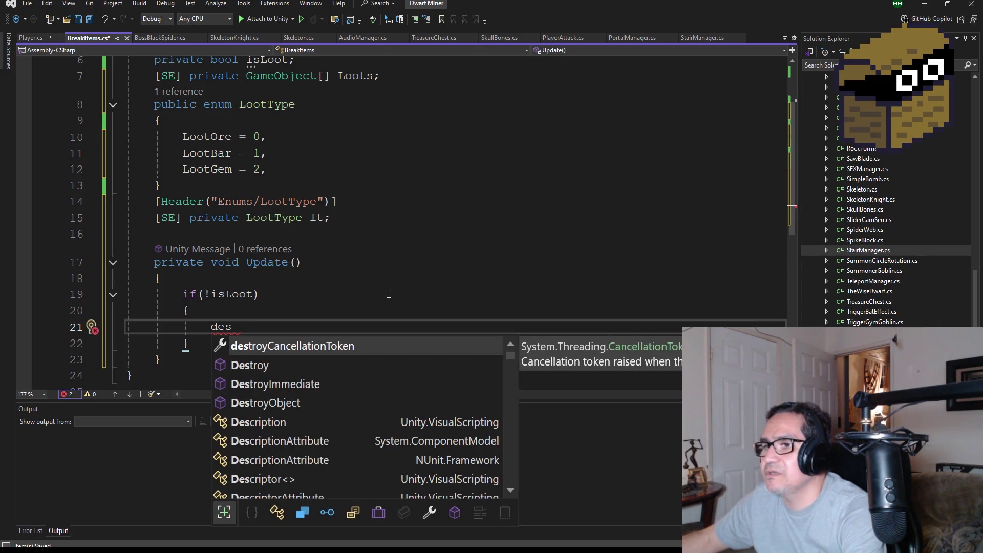
key(Down)
key(Tab)
text())
key(BackSpace)
key(BackSpace)
key(BackSpace)
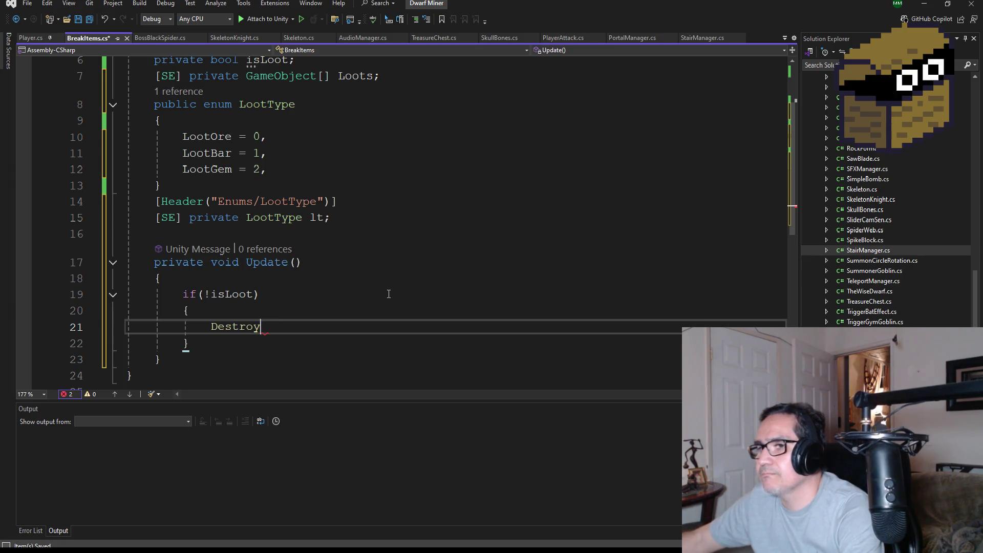
text((gam)
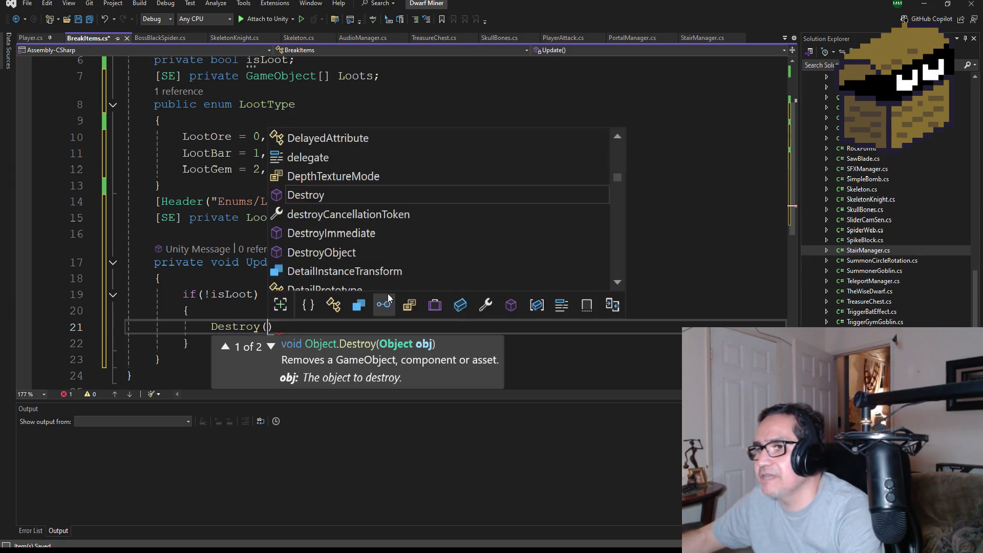
key(Tab)
text();)
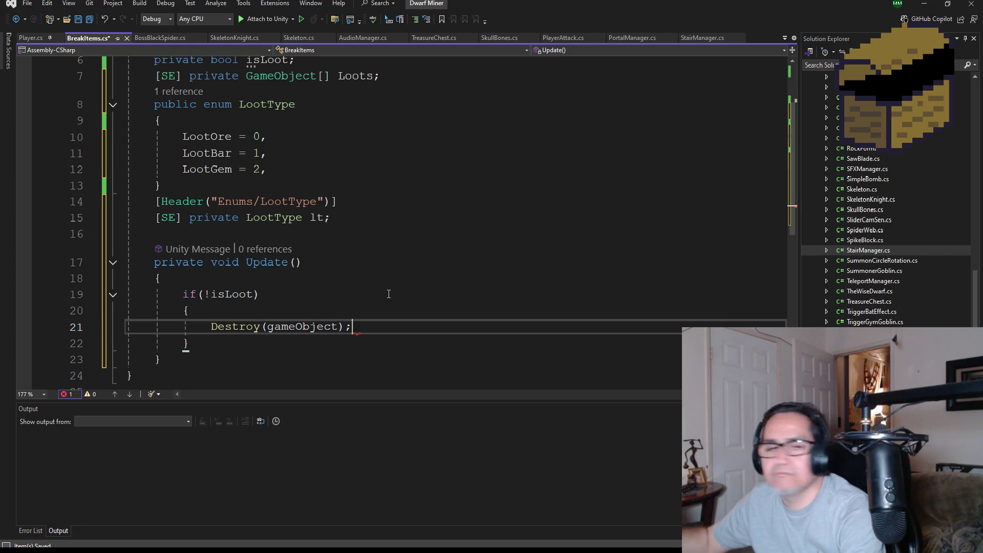
key(Down)
Add an else block with braces after the if block.
key(Return)
text(else)
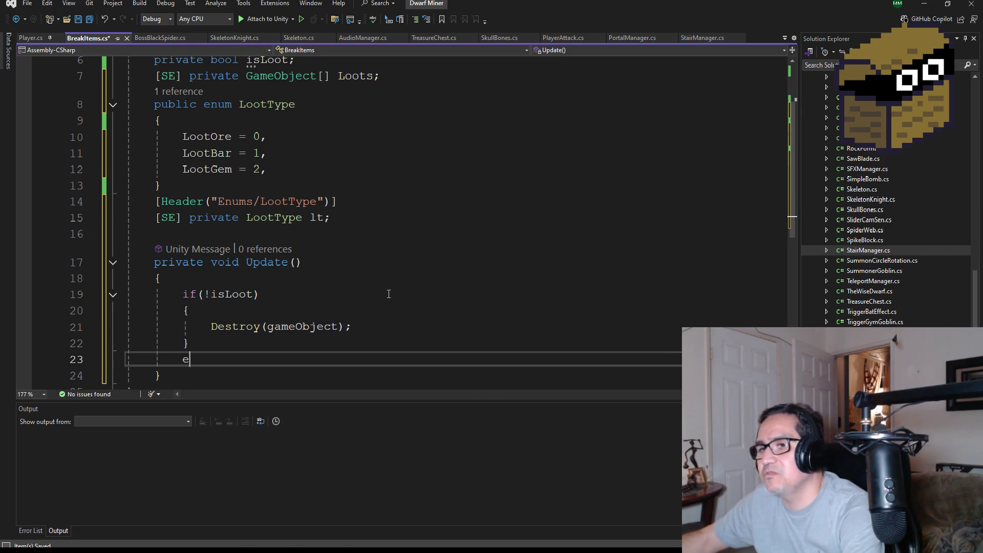
key(Return)
text({)
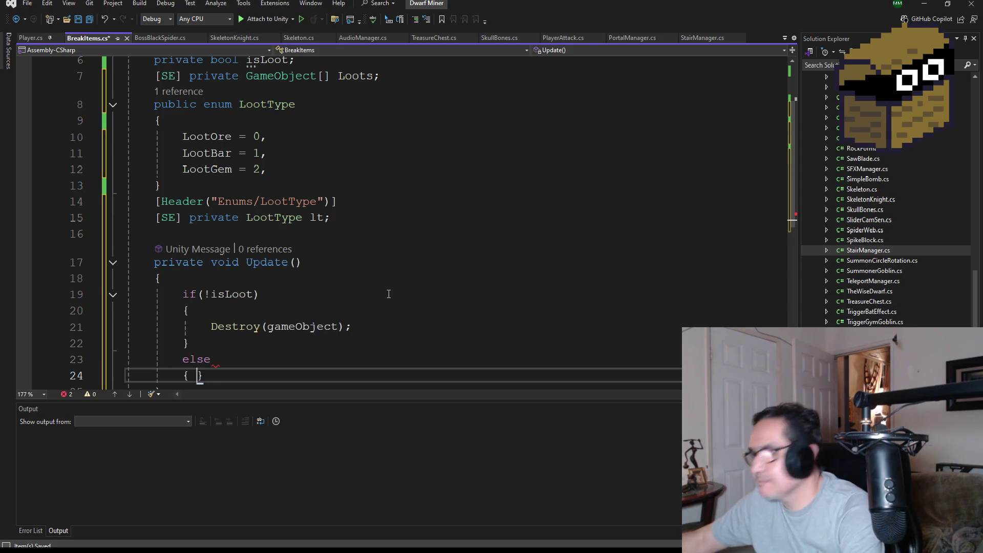
key(Return)
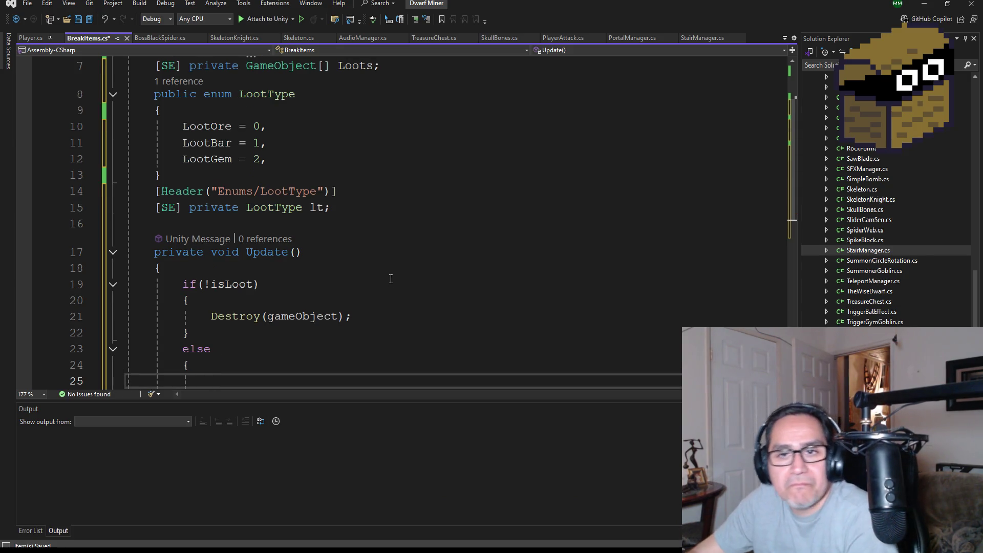
Save BreakItems.cs with Ctrl+S and scroll through it to review the Update method.
scroll(134, 105, up, 1)
key(ctrl+s)
scroll(302, 220, up, 2)
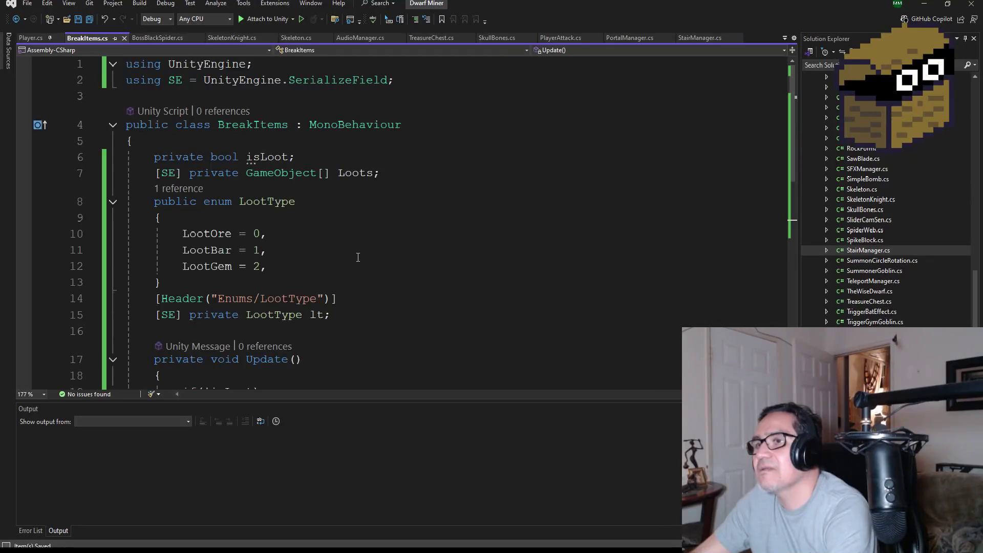
scroll(358, 263, down, 3)
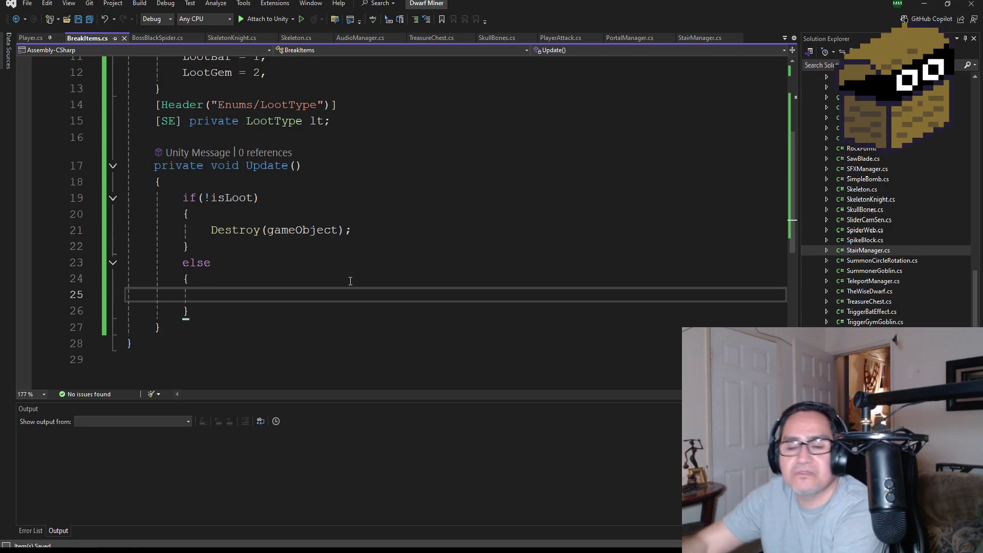
scroll(388, 263, up, 3)
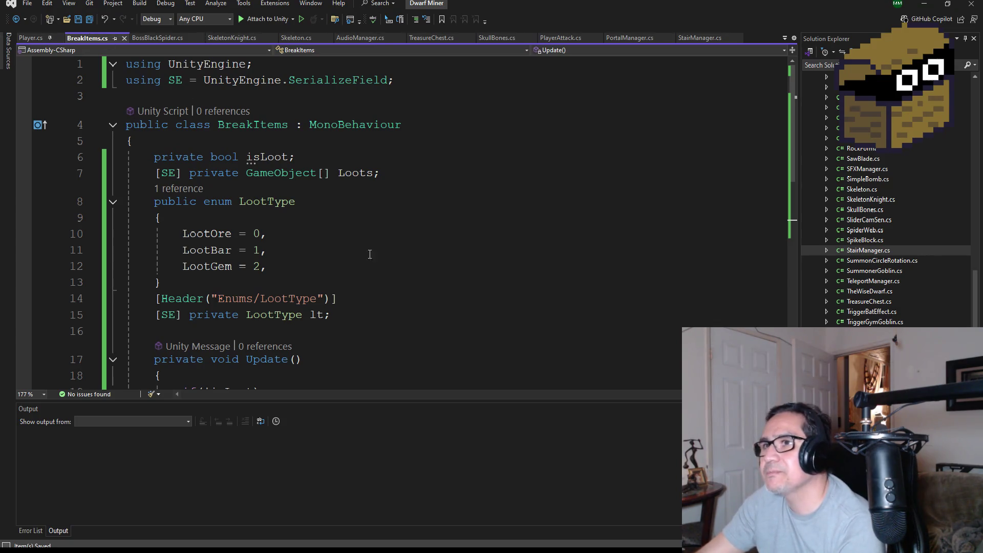
scroll(357, 254, down, 3)
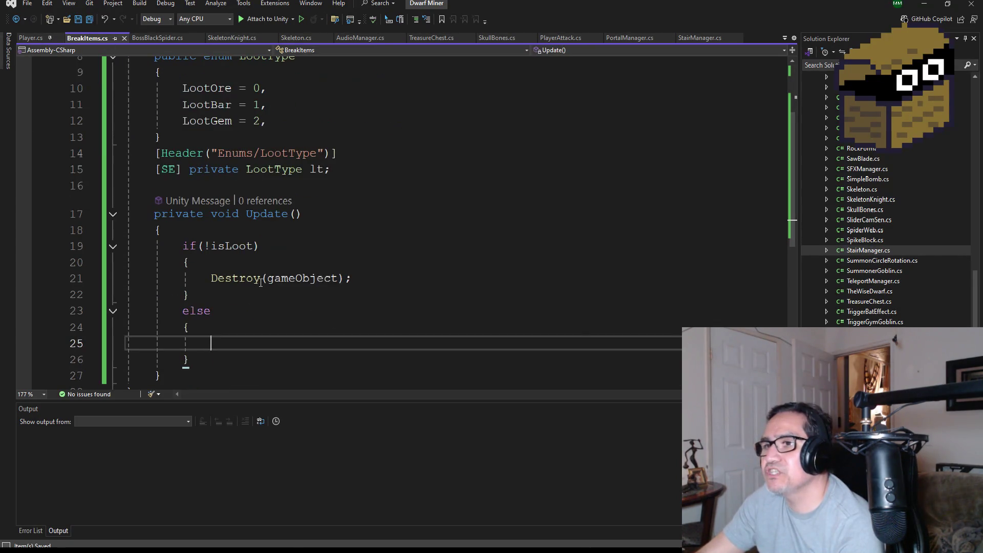
scroll(317, 254, up, 3)
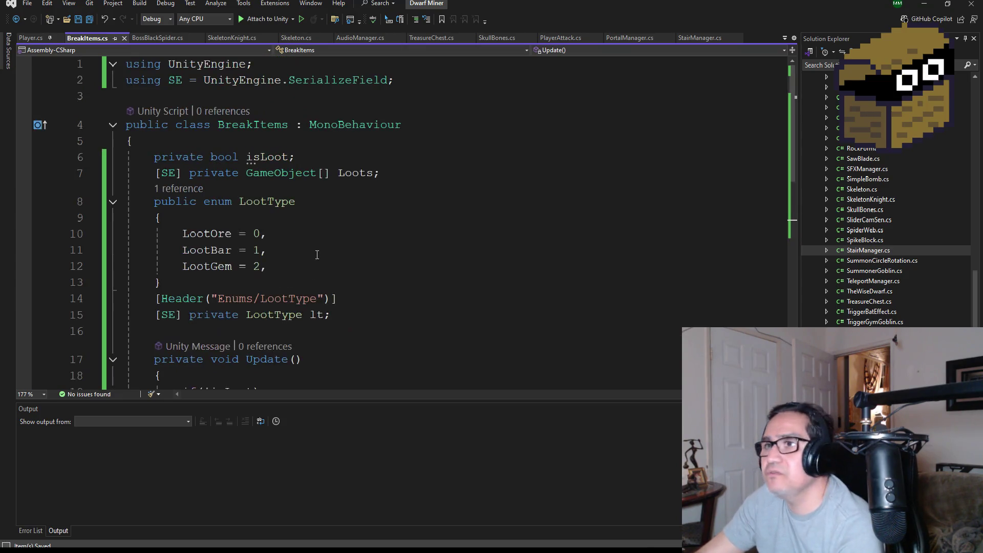
click(169, 156)
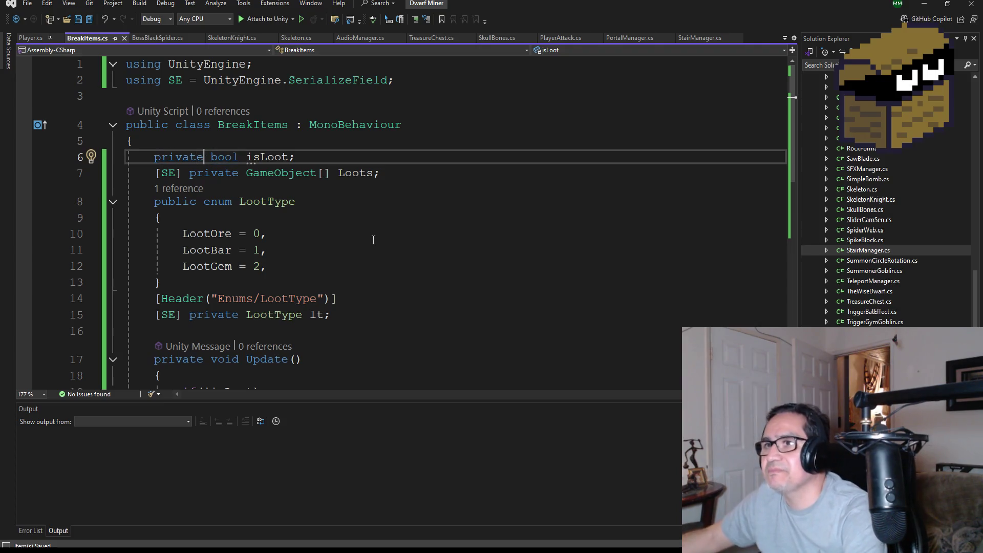
Change the isLoot field from private to public and save.
key(Delete)
key(Delete)
key(Delete)
text(public)
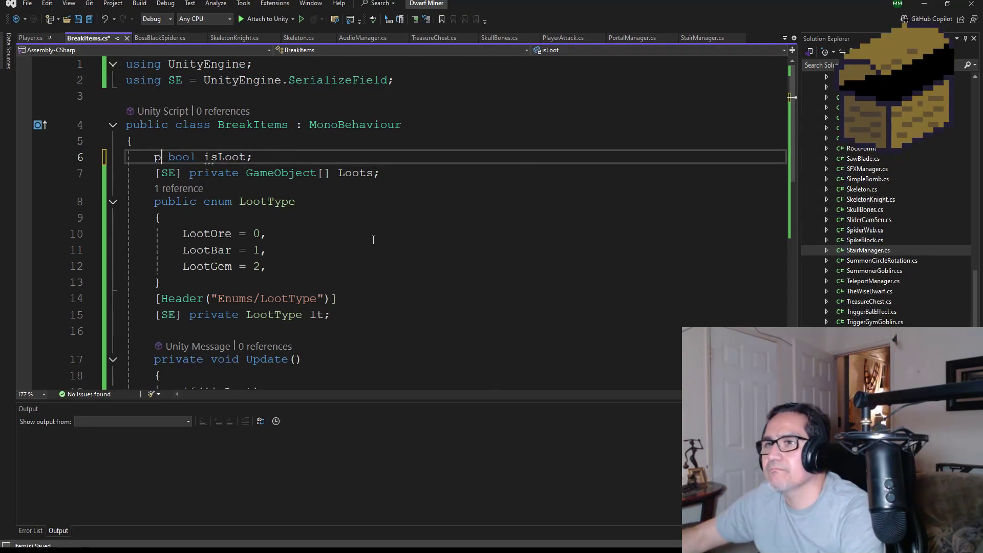
click(287, 139)
click(89, 19)
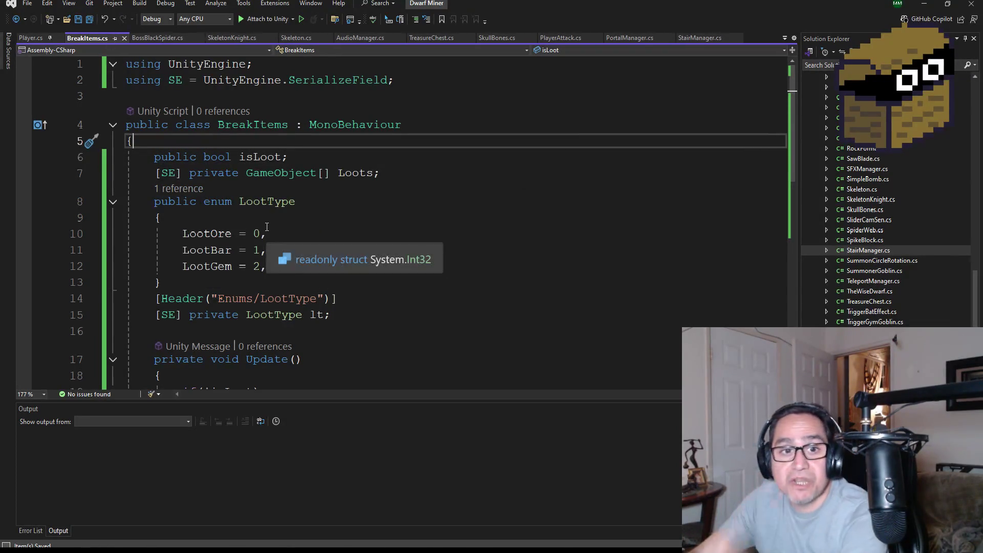
Begin an if (LootType.lt == ) condition inside the else block.
scroll(266, 228, down, 1)
scroll(230, 254, down, 3)
click(233, 298)
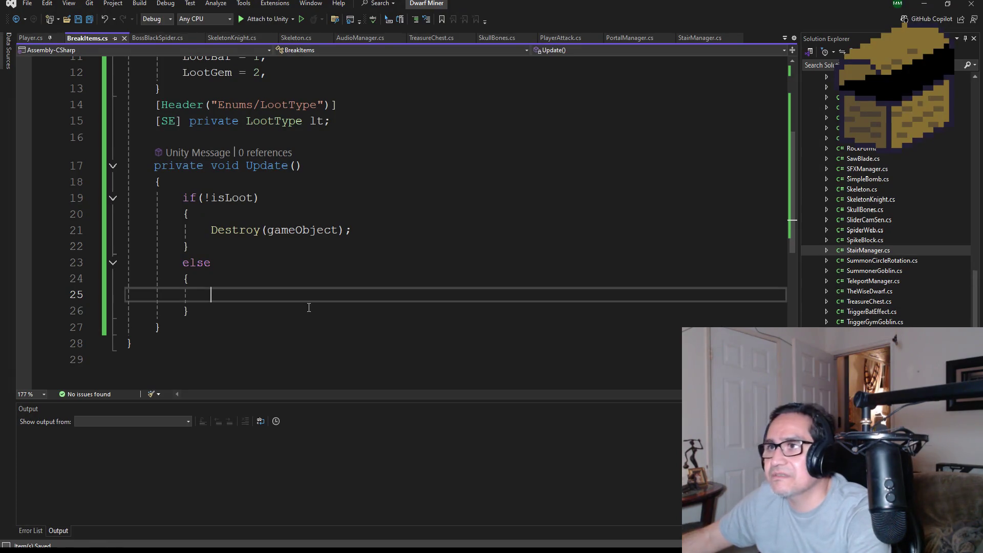
scroll(313, 299, up, 1)
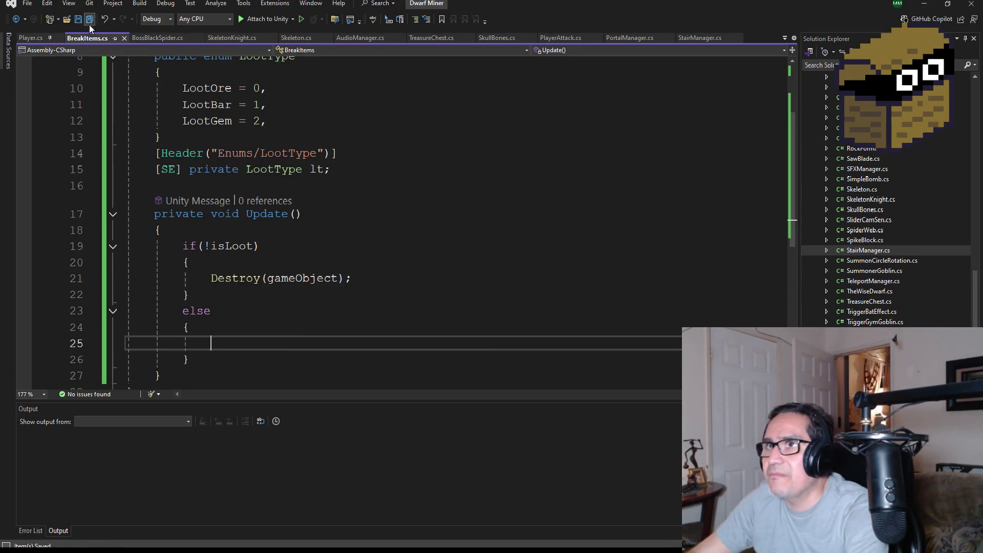
scroll(310, 331, down, 1)
text(if()
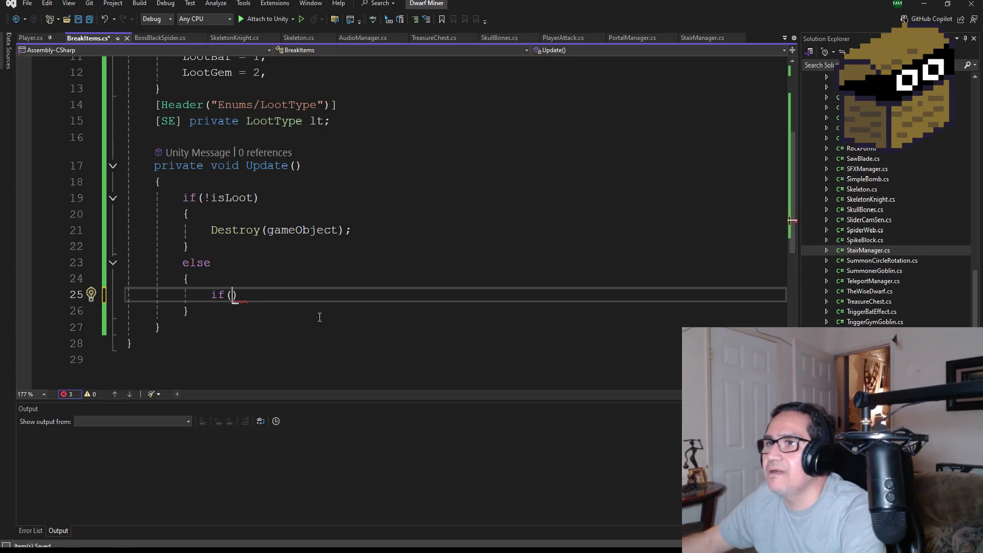
text(is.)
key(BackSpace)
key(BackSpace)
key(BackSpace)
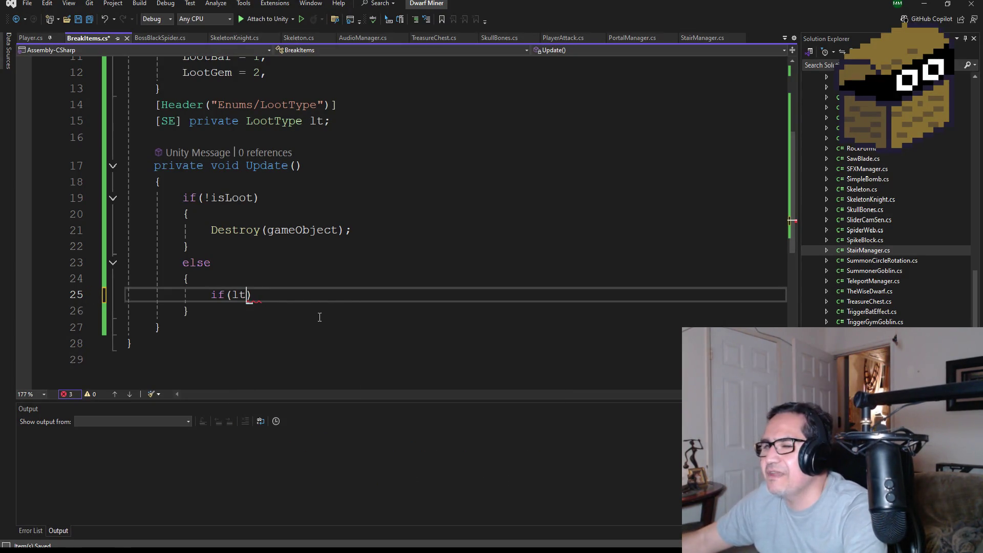
text(Lot)
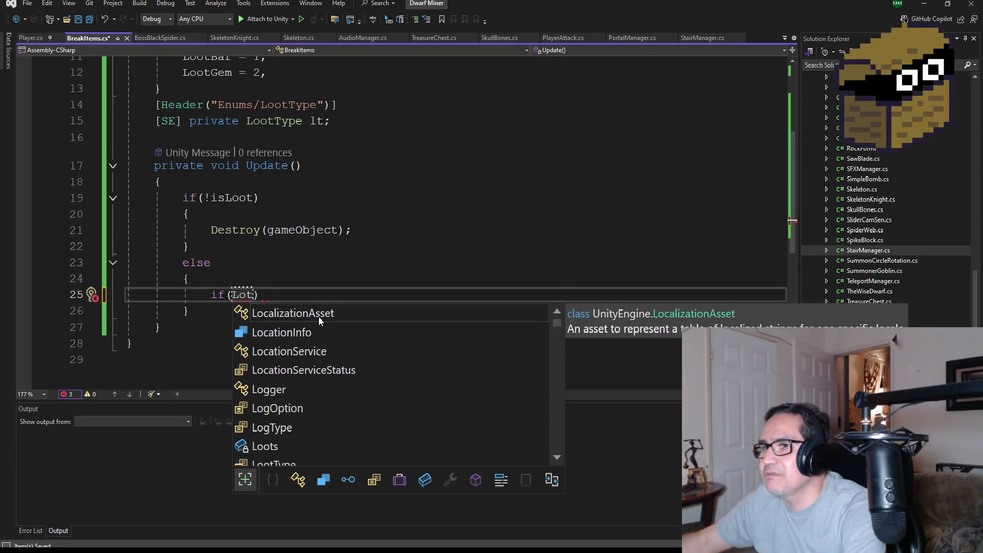
key(BackSpace)
text(ot)
key(Tab)
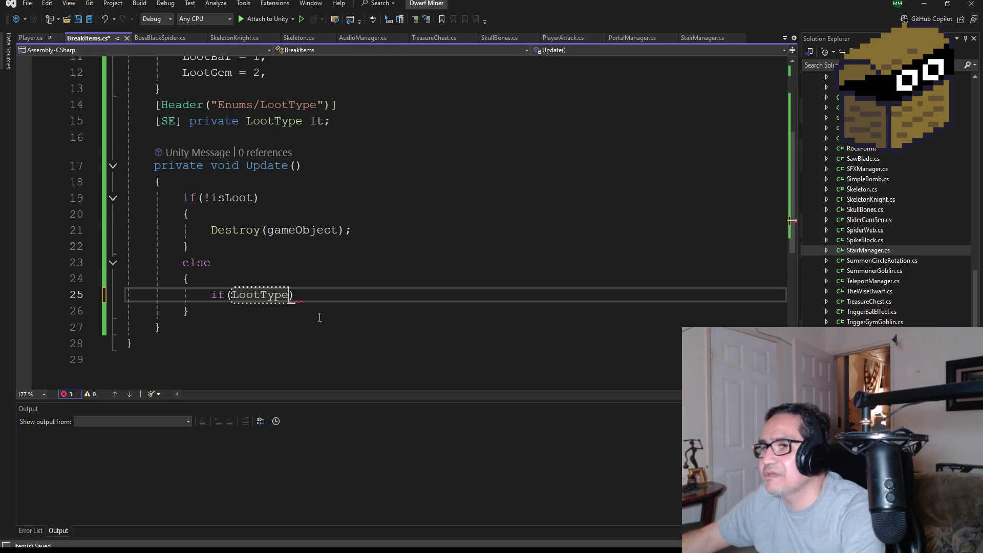
text(.lt ==)
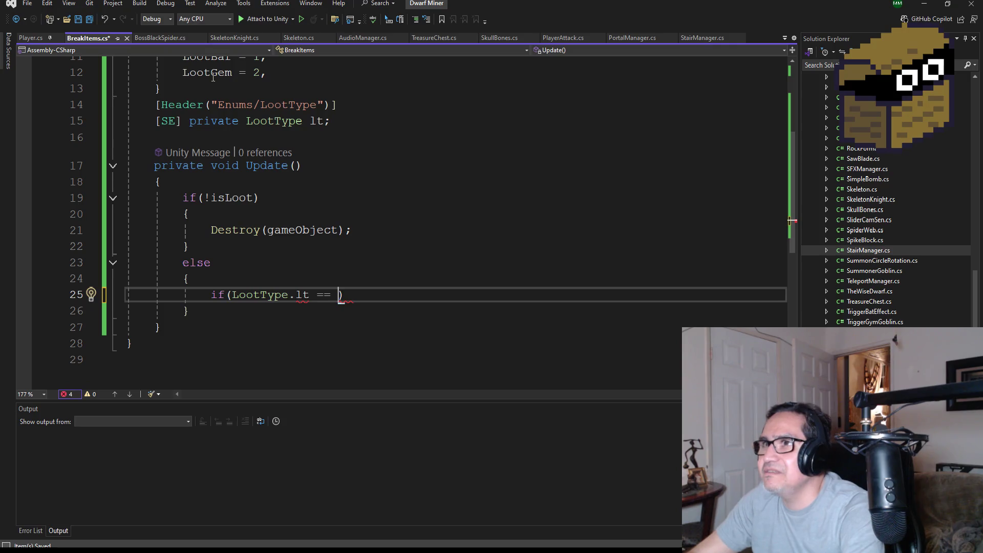
click(705, 39)
scroll(339, 290, down, 3)
Check StairManager's zz == StairZone.Zone0 comparison, then drop the LootType prefix from BreakItems' condition.
scroll(339, 290, down, 1)
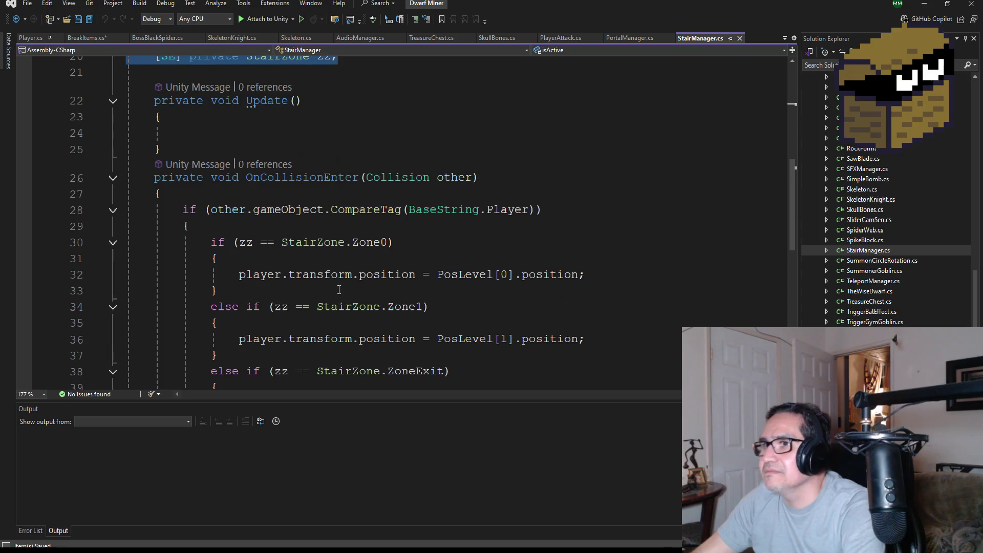
scroll(290, 267, down, 1)
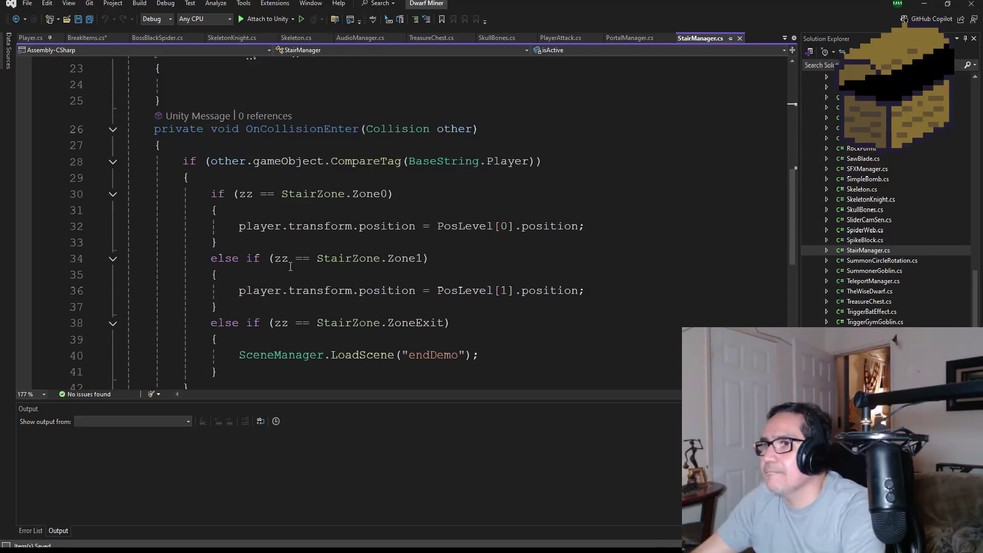
drag(388, 194, 238, 195)
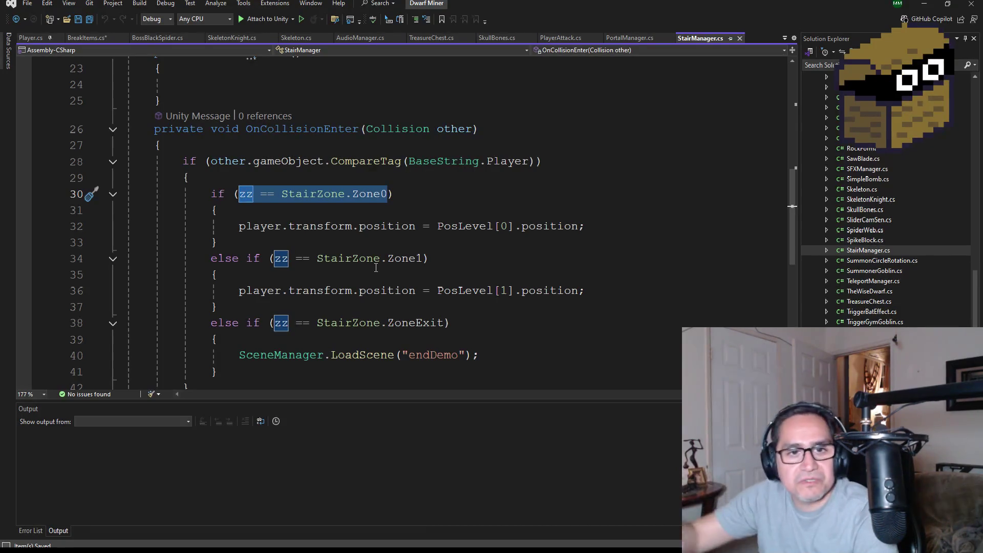
click(88, 38)
click(295, 295)
key(BackSpace)
key(BackSpace)
key(BackSpace)
key(BackSpace)
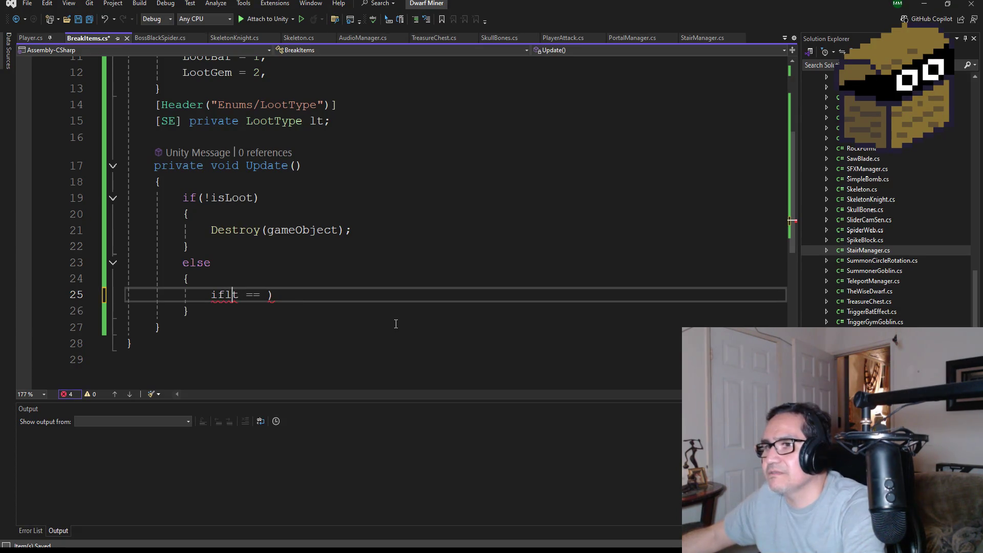
Write if(lt == LootType.LootOre) in Update's else branch, followed by an empty braced body.
text(()
key(Right)
key(Right)
key(Right)
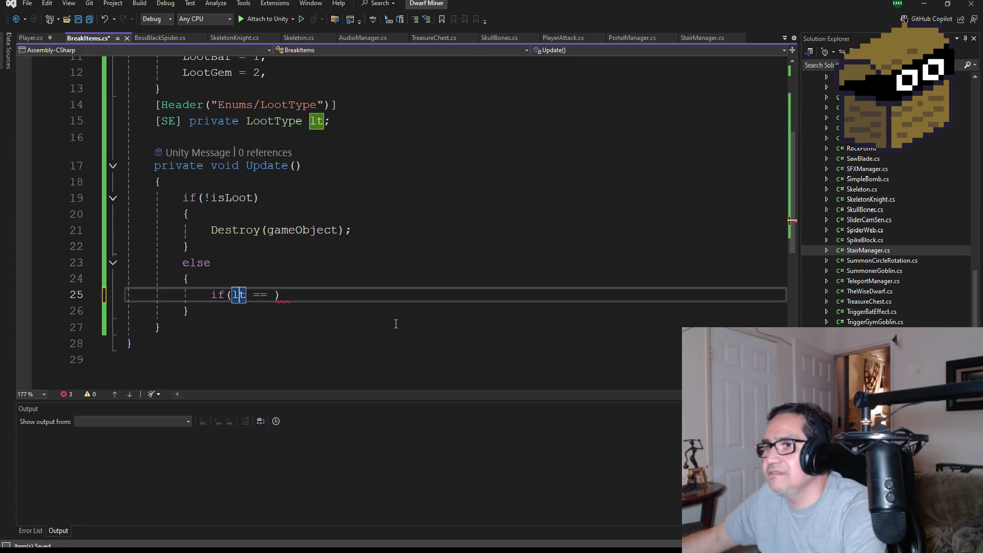
key(Right)
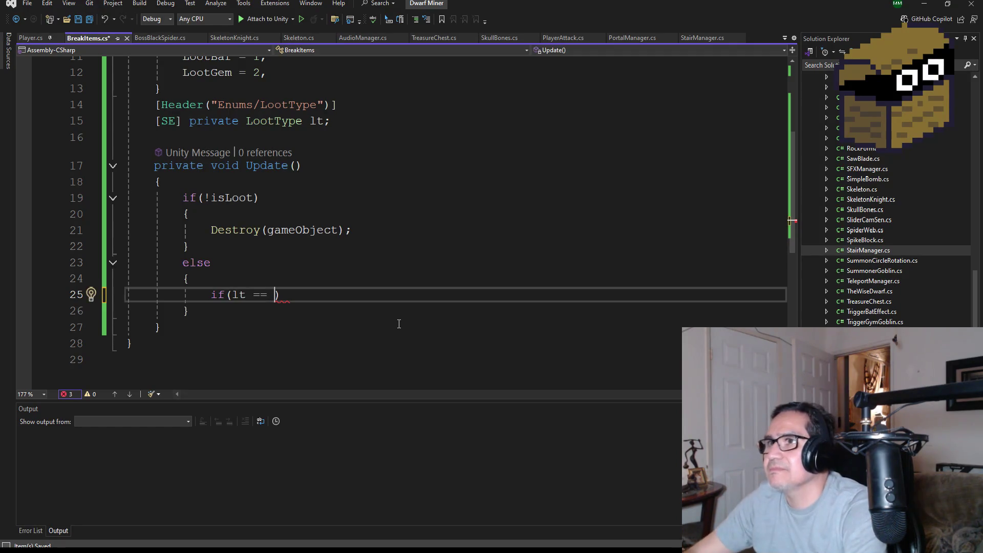
text(Loo)
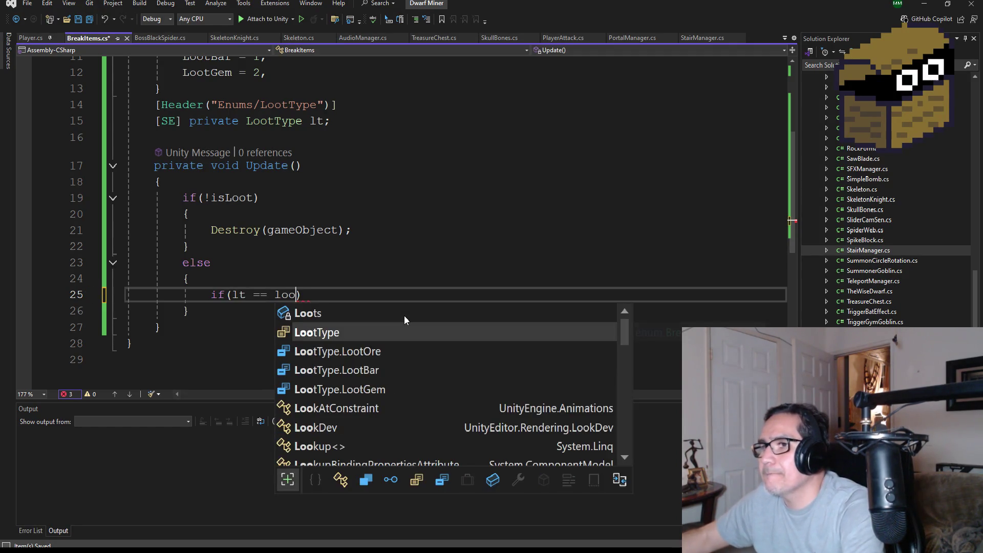
key(Tab)
text(.)
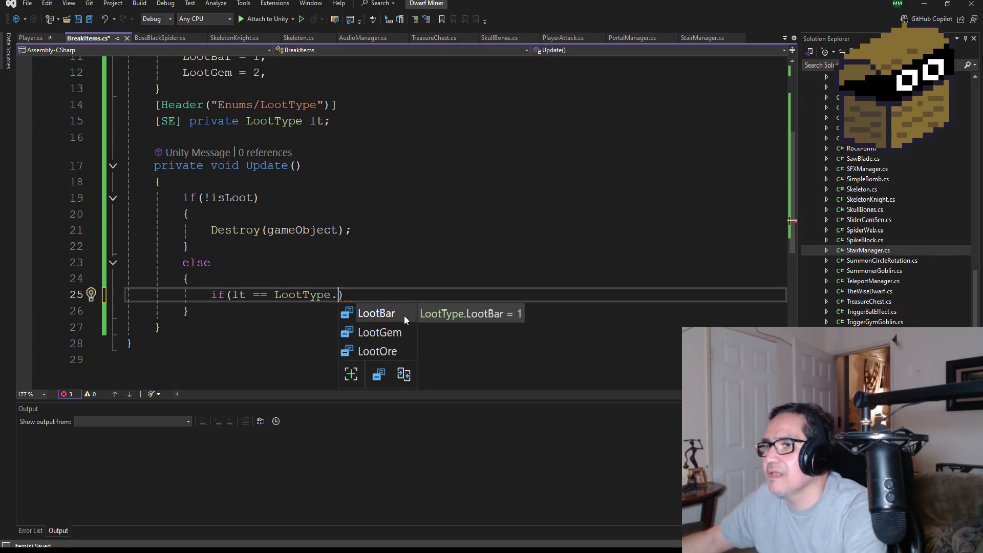
key(Down)
key(Down)
key(Tab)
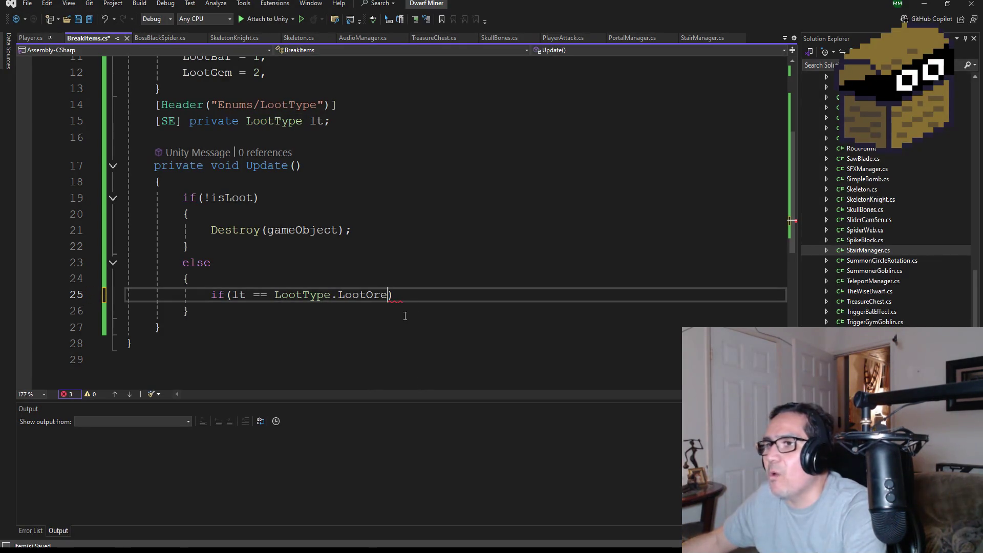
key(Return)
text({)
key(Return)
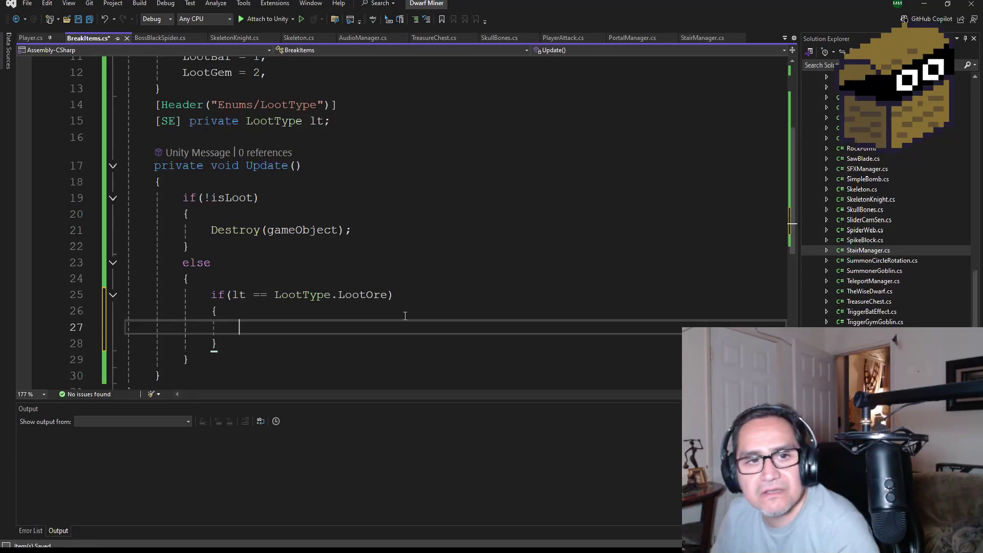
scroll(358, 256, up, 4)
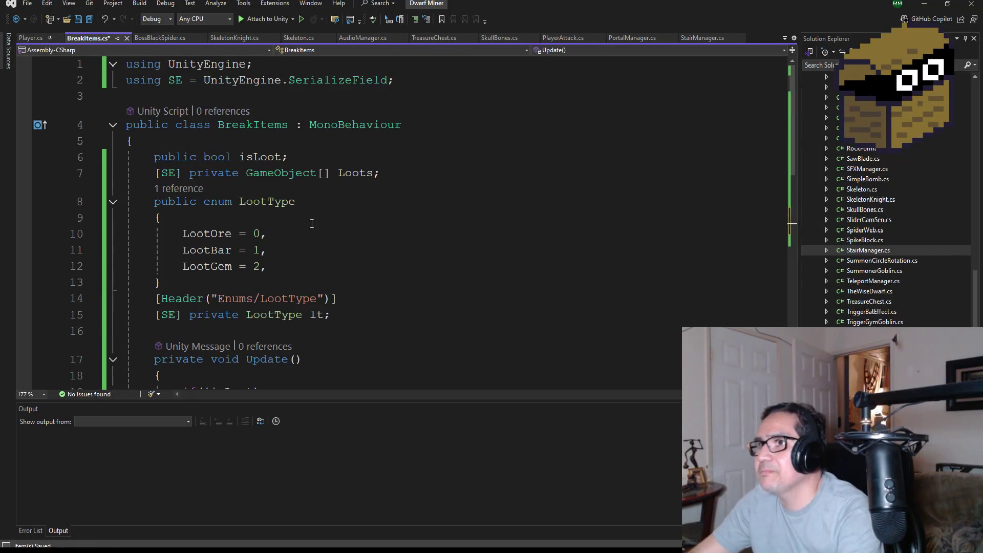
Type a Loots[0] reference inside the LootOre block.
scroll(341, 244, down, 4)
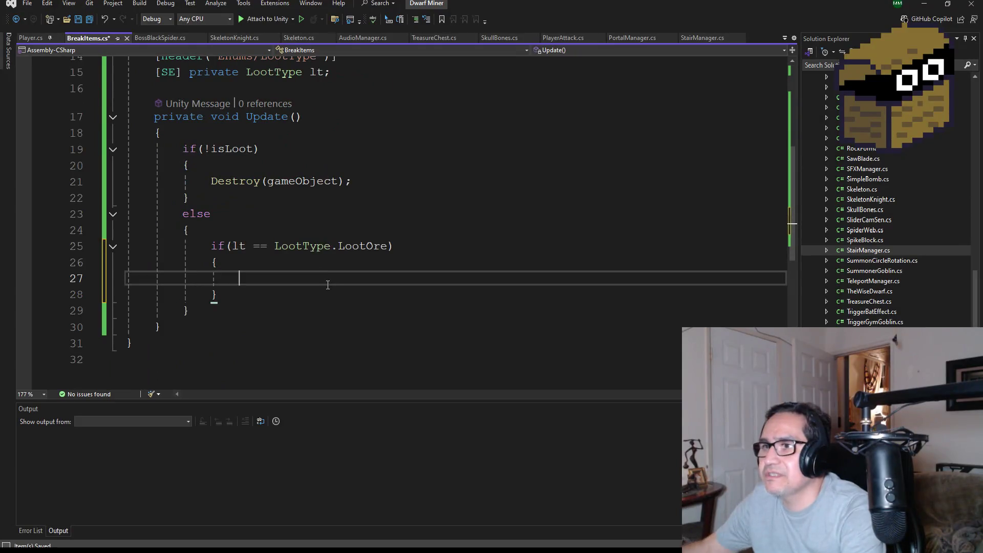
text(l)
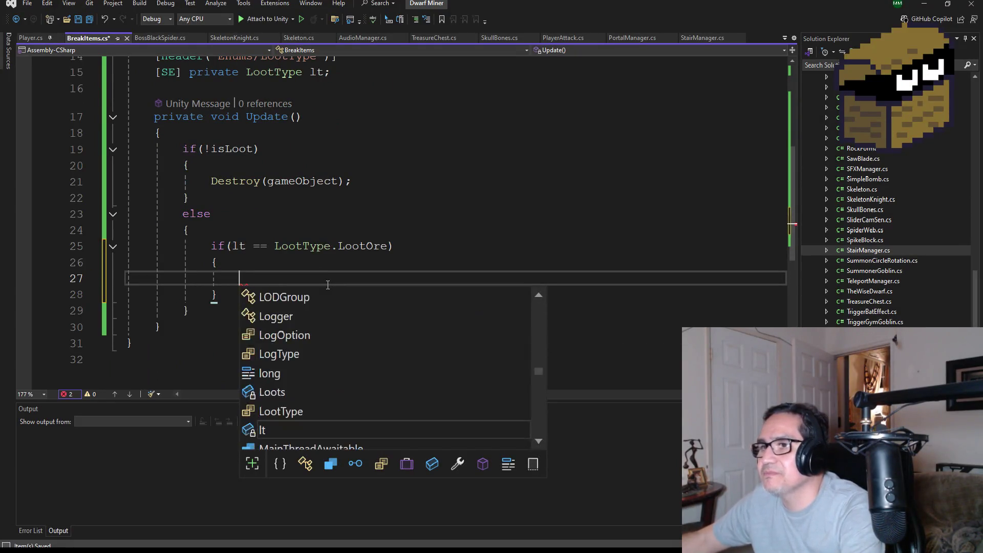
text(oot)
key(Tab)
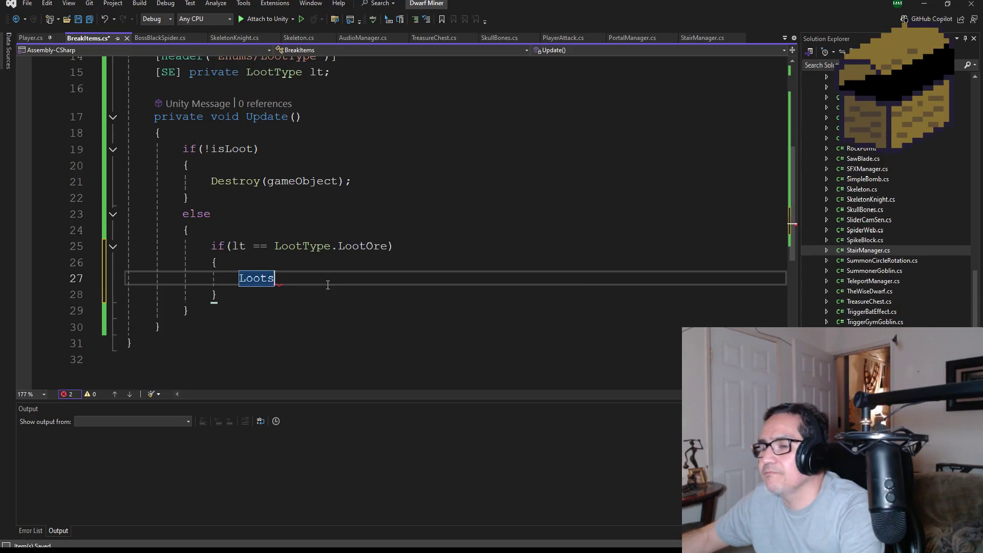
text(.)
key(BackSpace)
text([])
text(0)
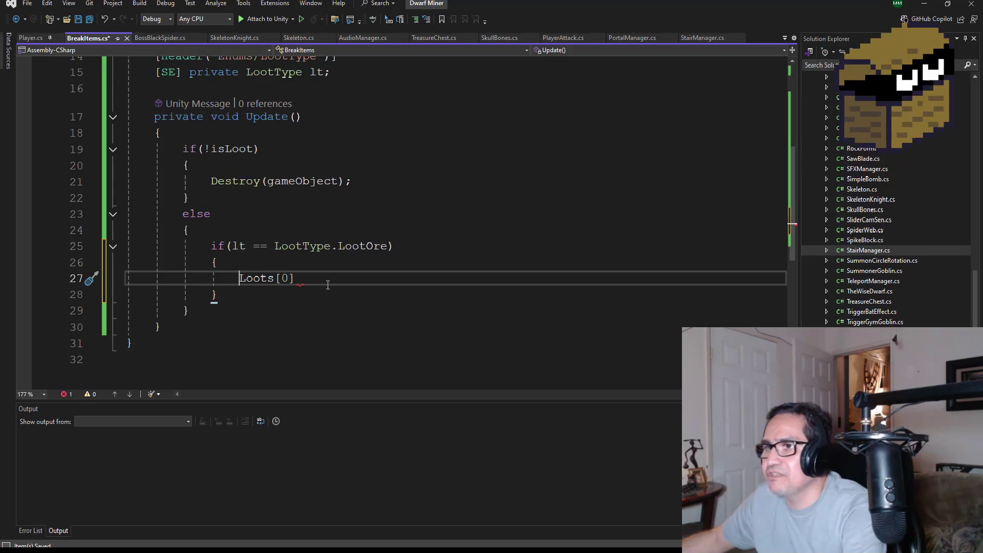
Above it, add Instantiate(Loots[0], transform.position, transform.rotation);.
key(Return)
key(Tab)
key(Up)
text(Ins)
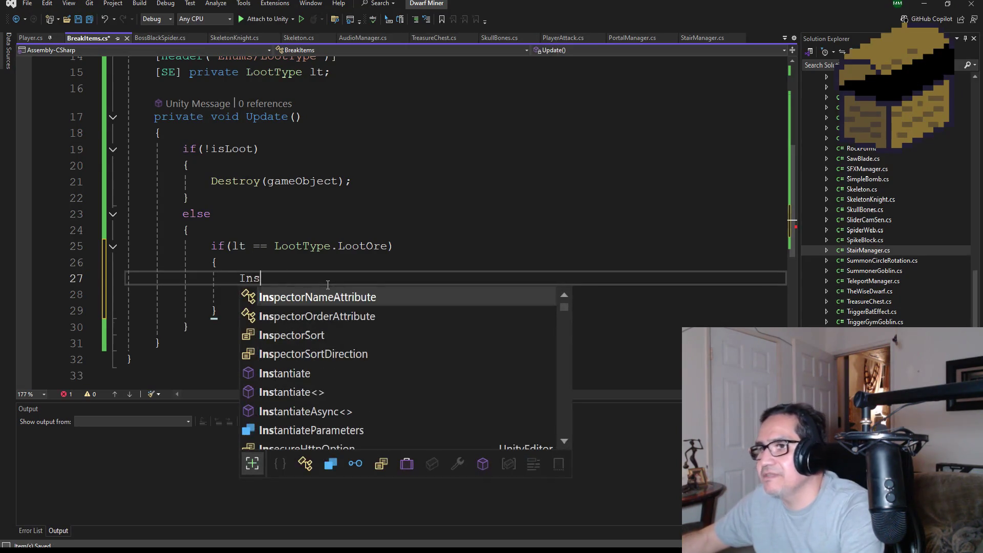
key(Down)
key(Down)
key(Down)
text(.)
key(BackSpace)
text((L)
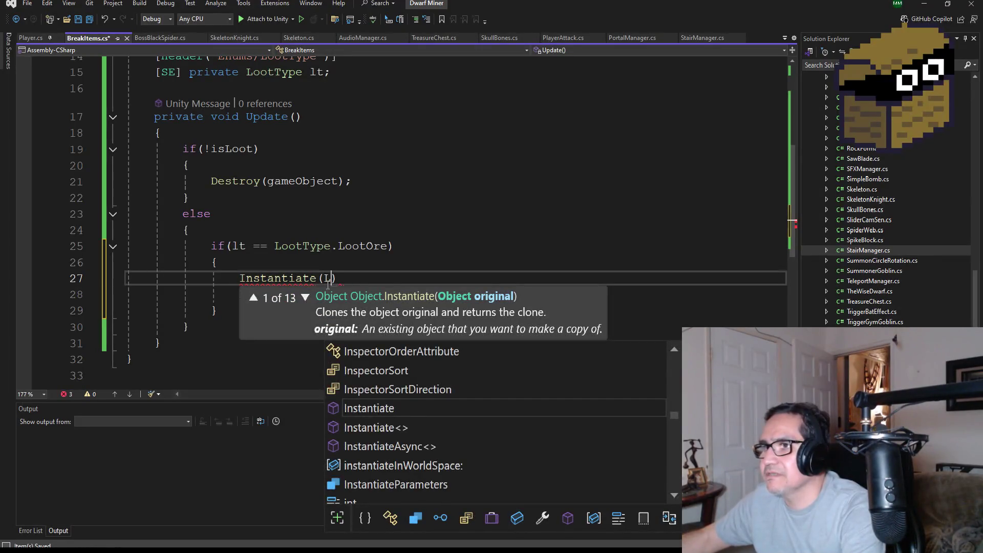
text(o)
key(Tab)
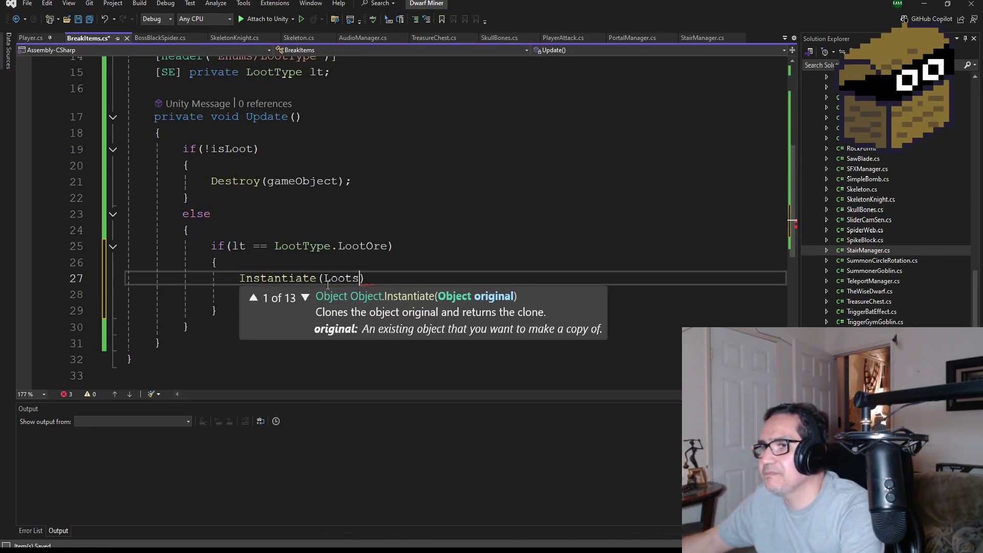
text([0])
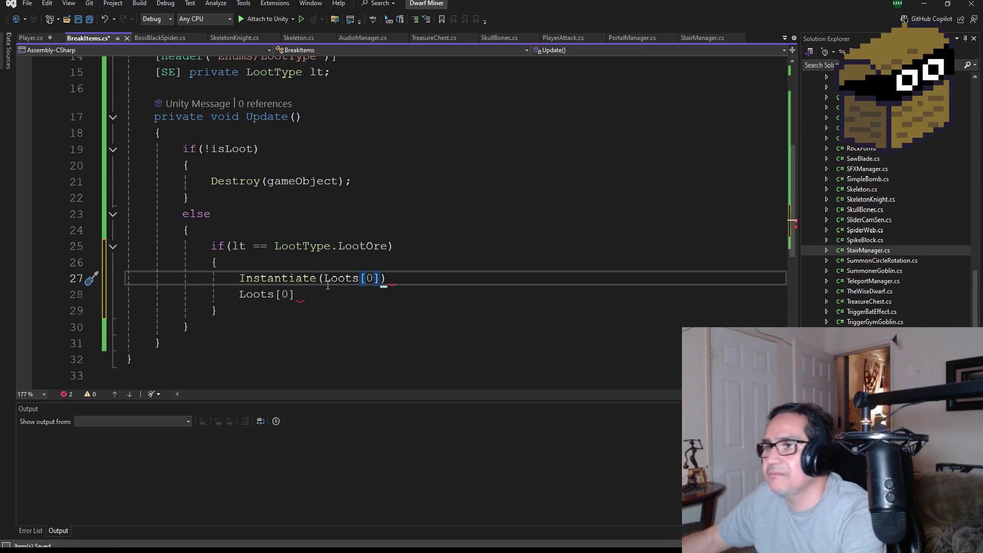
text(, tra)
key(Tab)
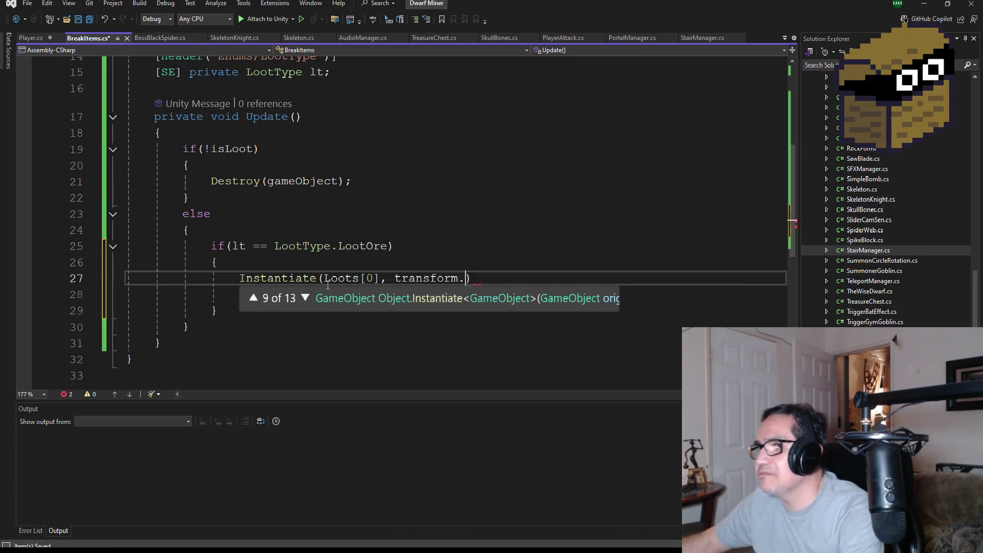
text(.position, transform)
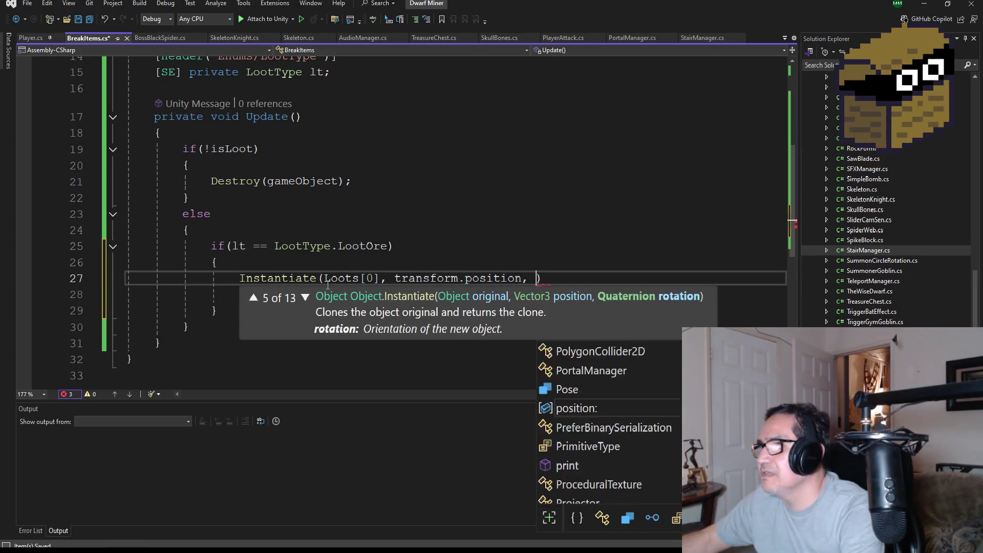
text(.rot)
key(Tab)
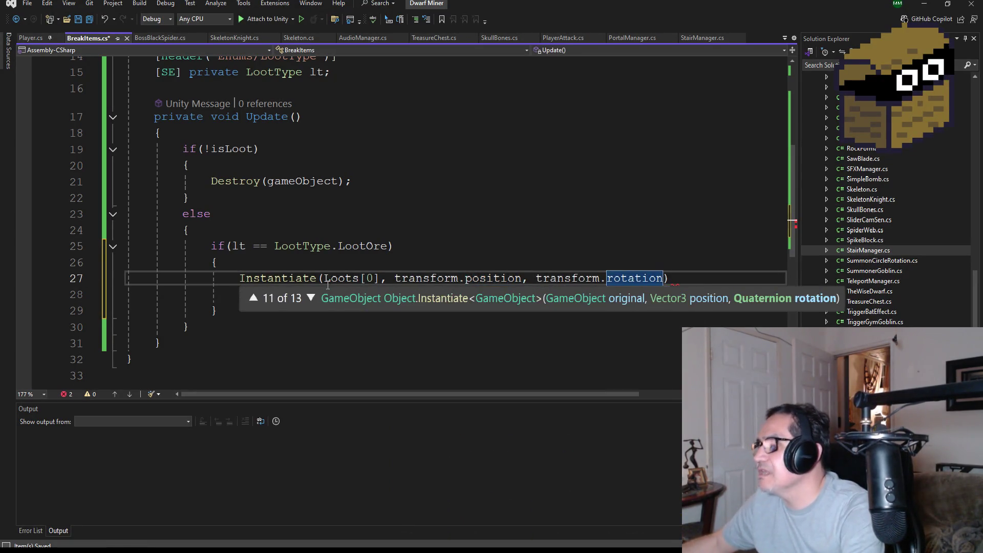
key(End)
text(;)
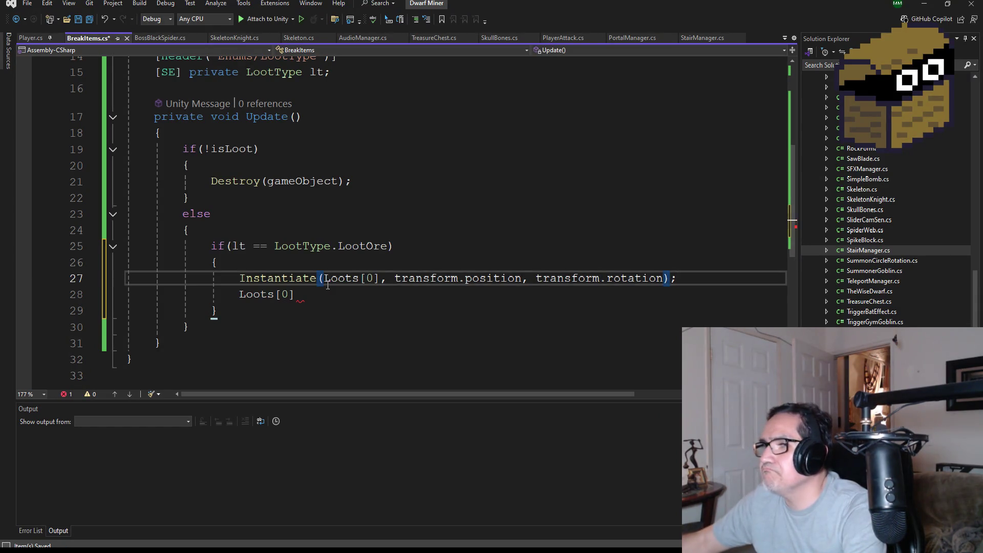
Delete the leftover Loots[0] line and save the BreakItems script.
key(Down)
key(BackSpace)
key(BackSpace)
key(BackSpace)
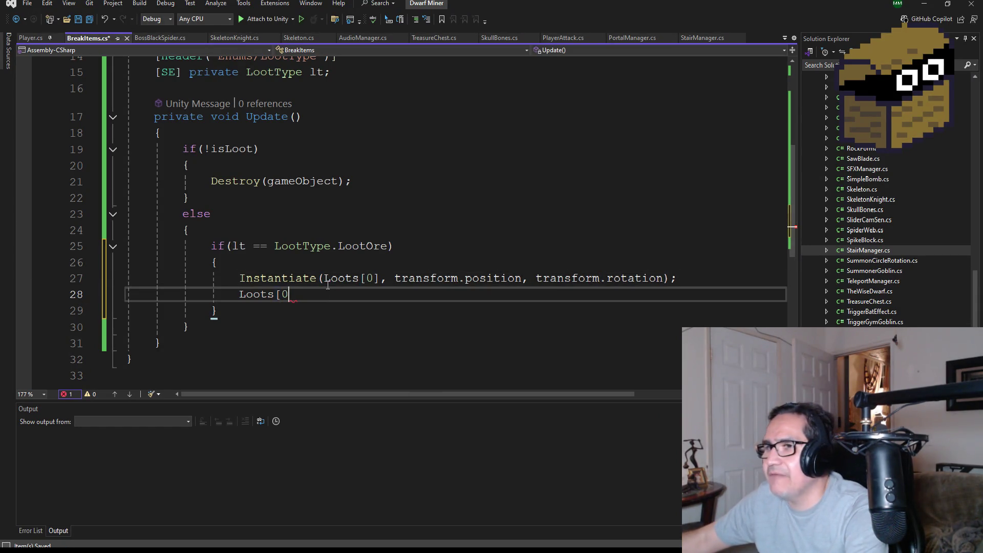
key(BackSpace)
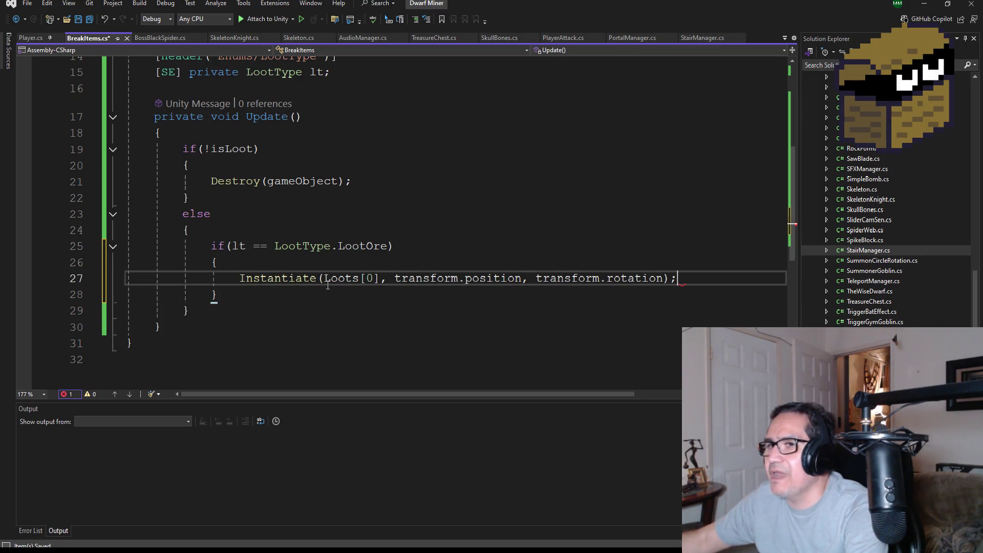
key(ctrl+s)
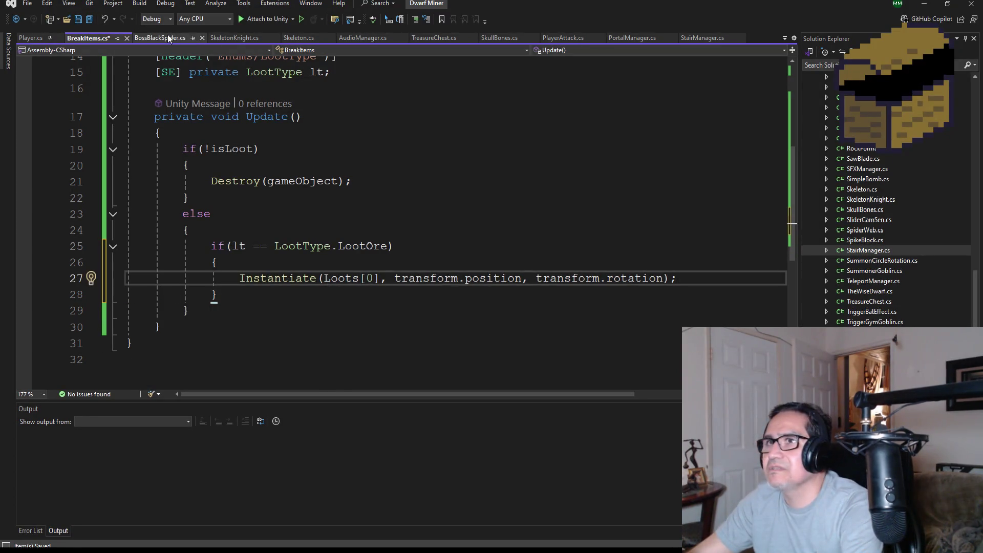
mouse_move(499, 272)
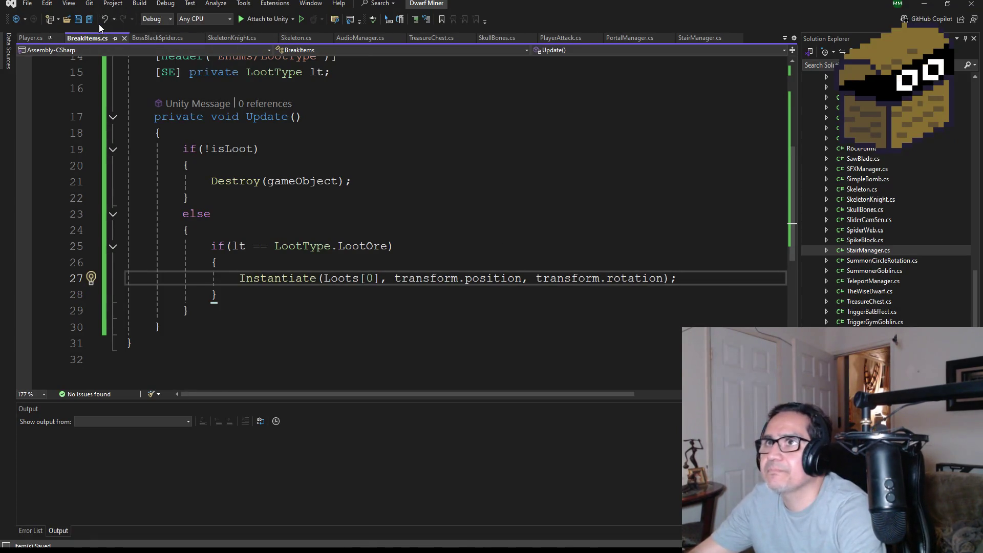
mouse_move(248, 294)
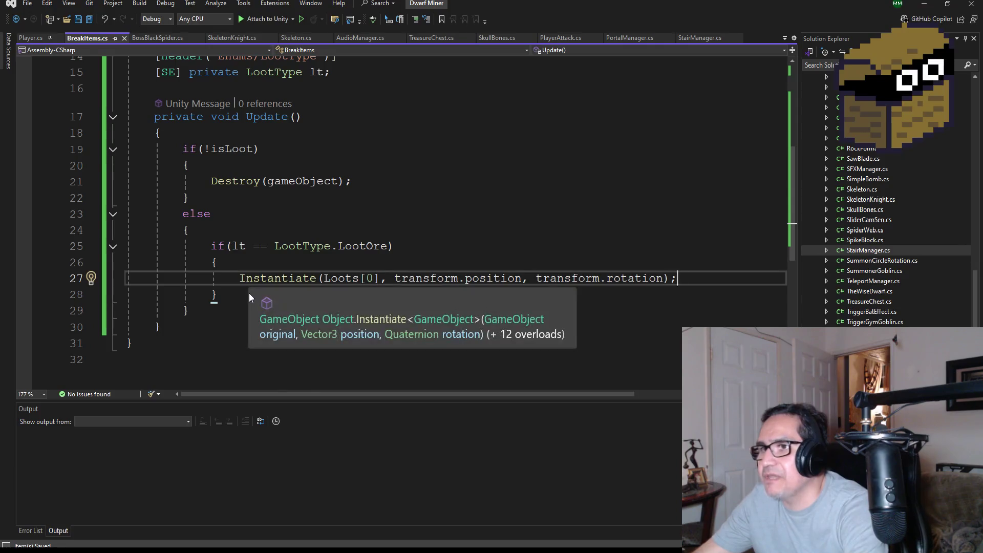
key(Down)
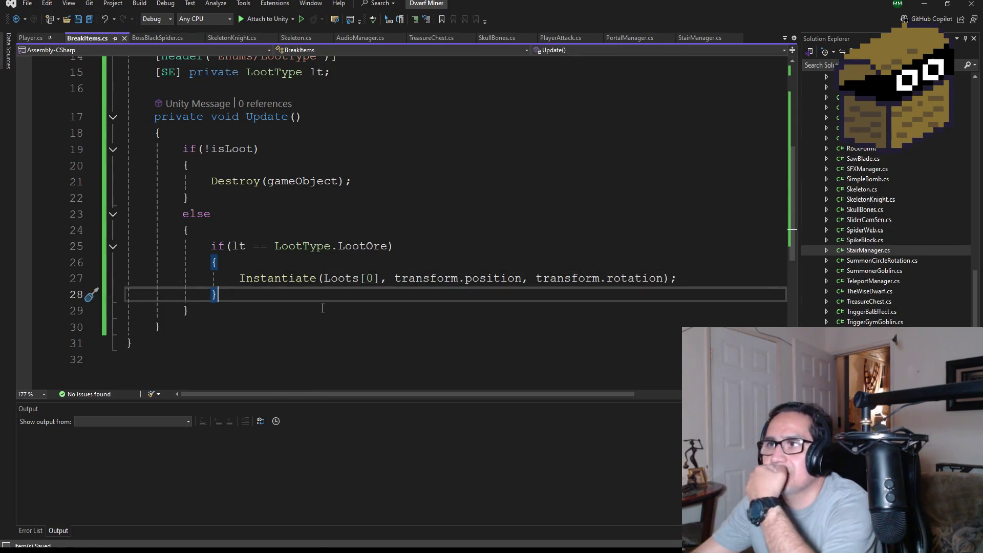
scroll(322, 307, up, 3)
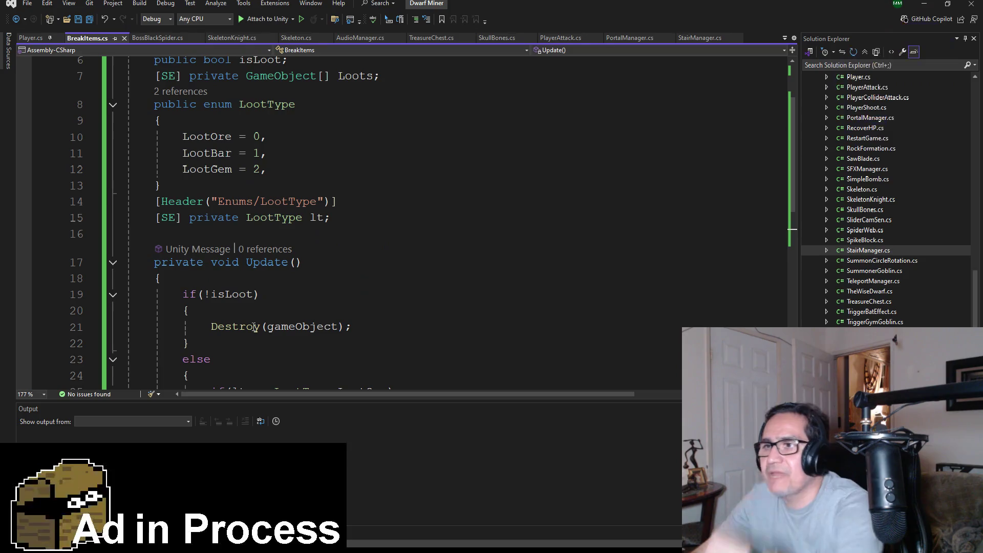
scroll(294, 307, down, 1)
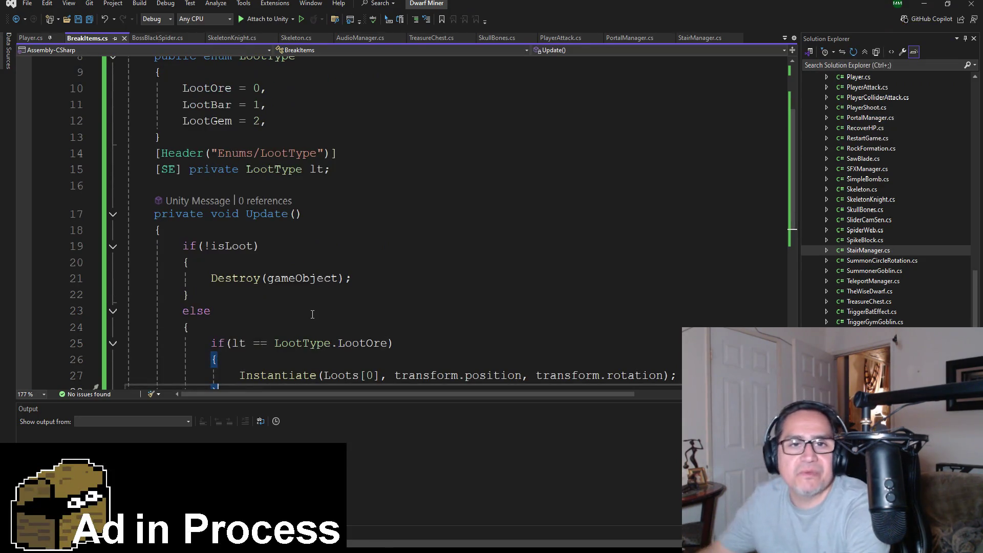
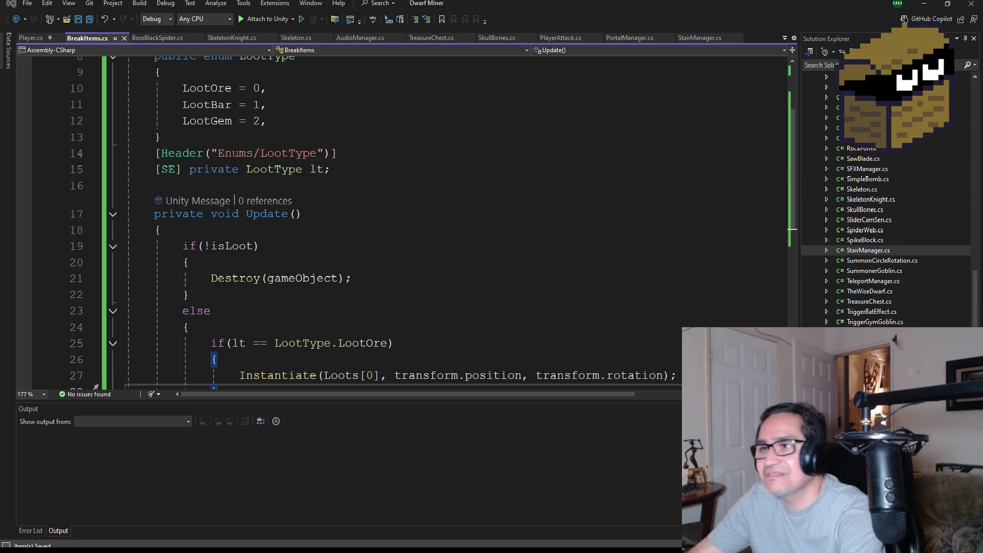
Below the LootOre branch, add an empty if (lt == LootType.LootBar) block.
scroll(386, 164, down, 3)
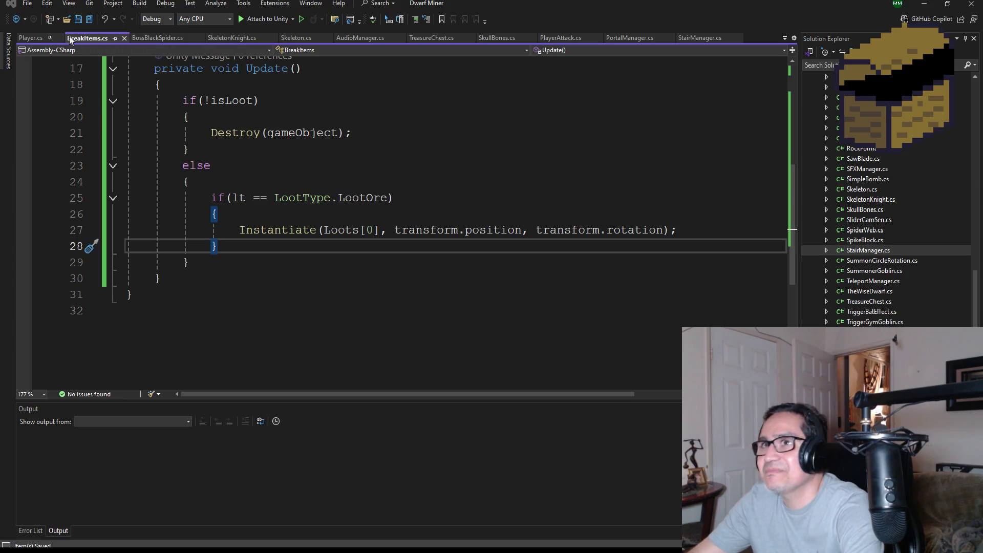
key(Return)
text(if(l)
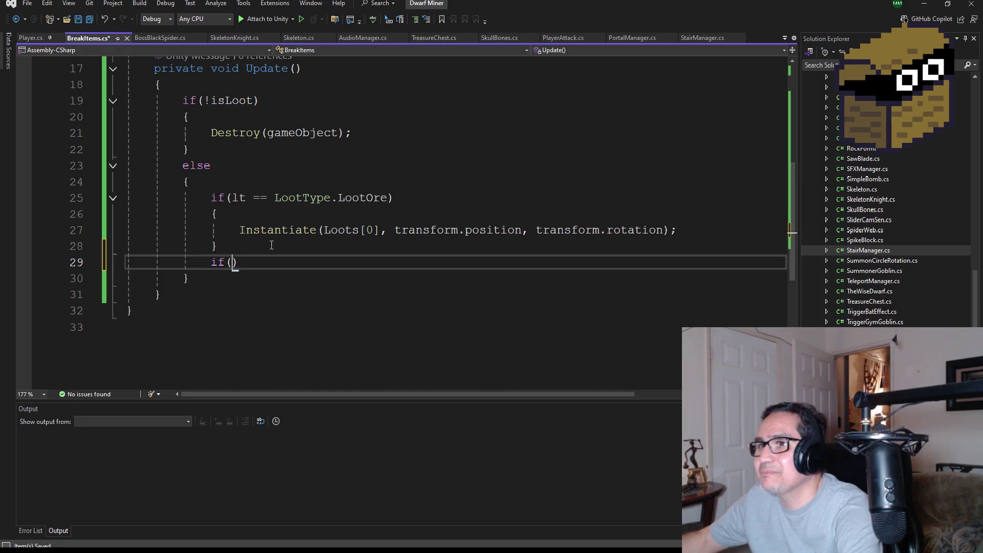
text(t == LootType)
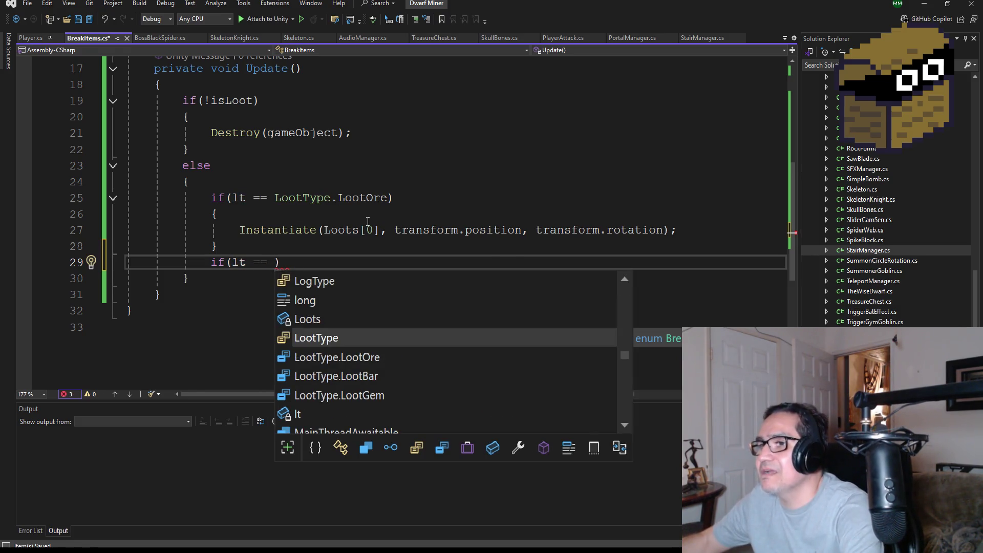
text(.)
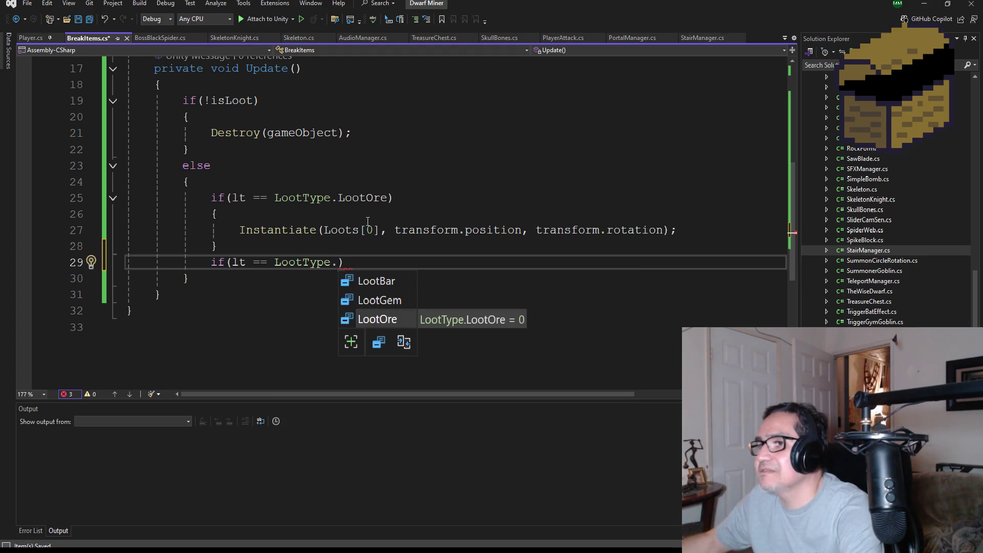
key(Up)
key(Up)
key(Tab)
key(End)
key(Return)
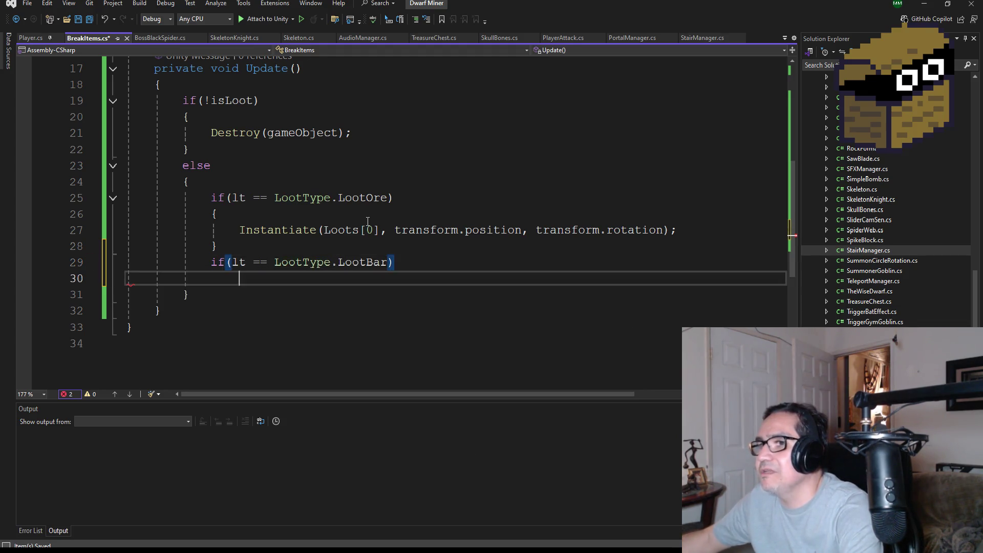
text({)
key(Return)
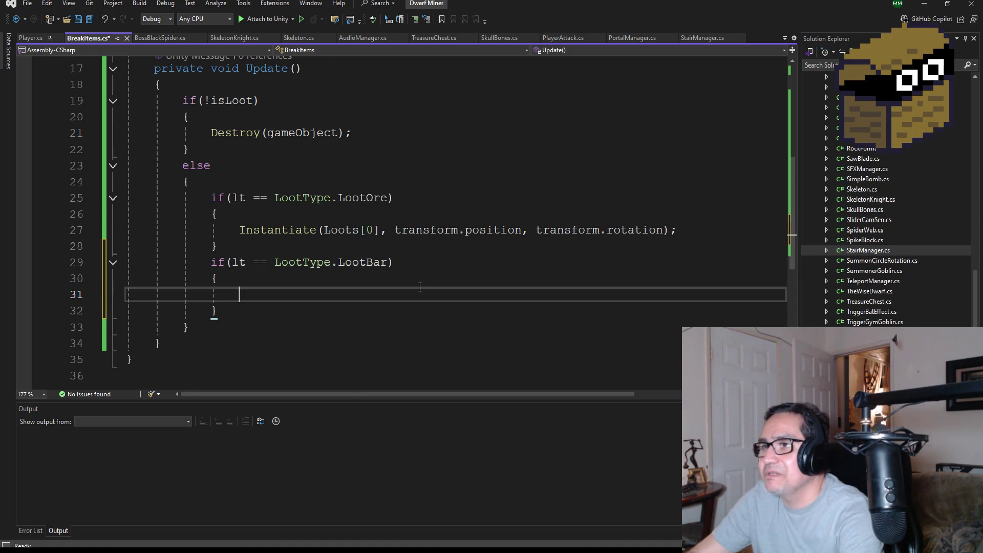
Declare float randLoot = Random.Range(0, 20); and begin an if(randLoot <= 5 condition below it.
scroll(420, 287, up, 1)
scroll(419, 307, down, 2)
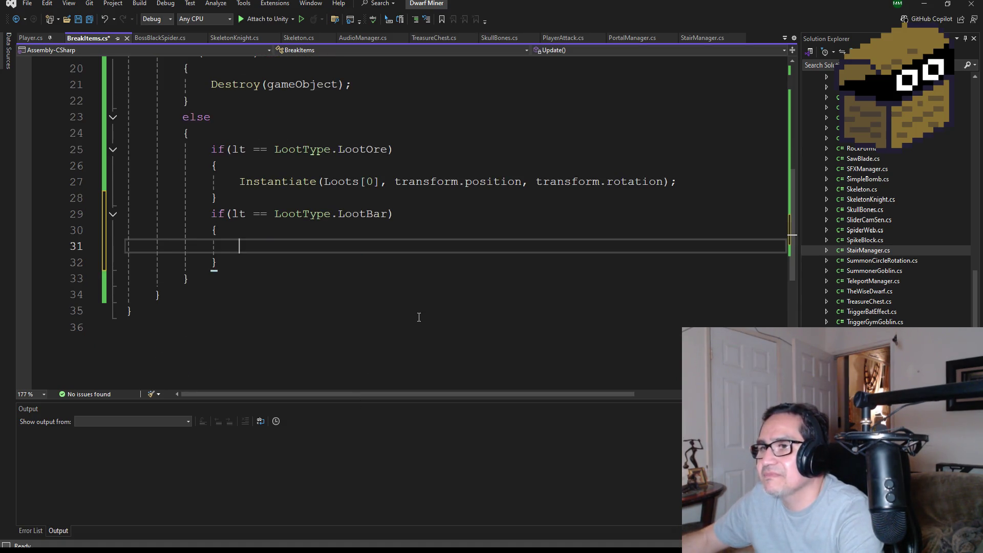
text(ran)
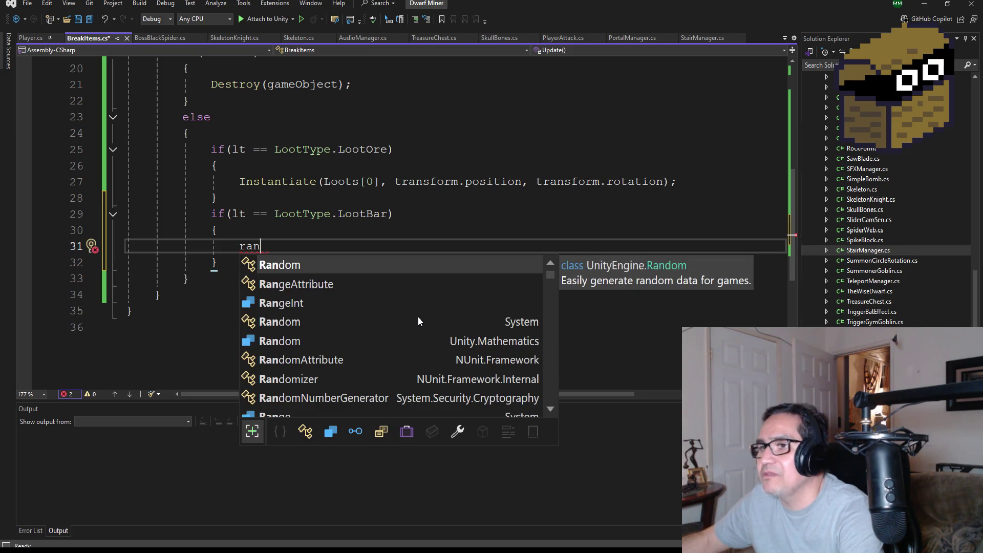
key(BackSpace)
key(BackSpace)
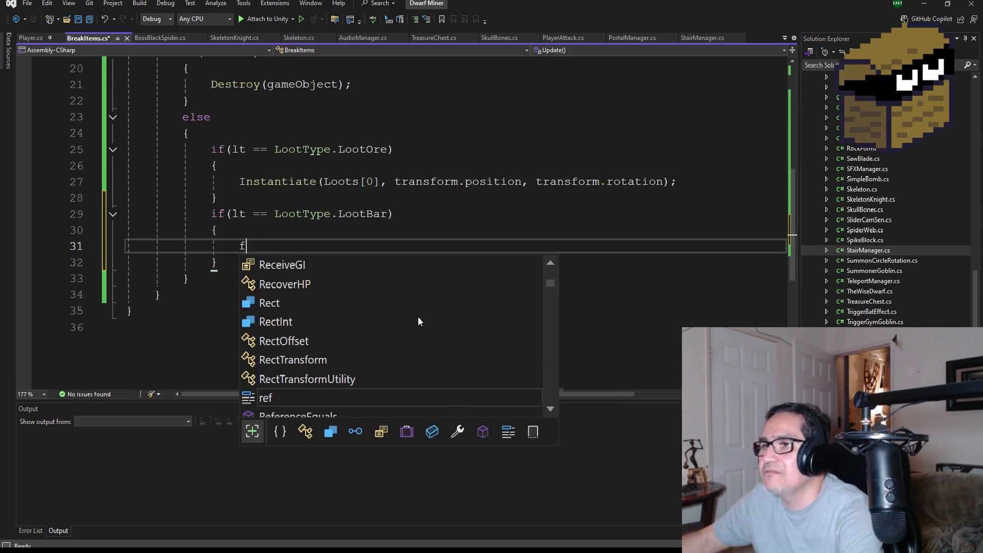
text(loat rand)
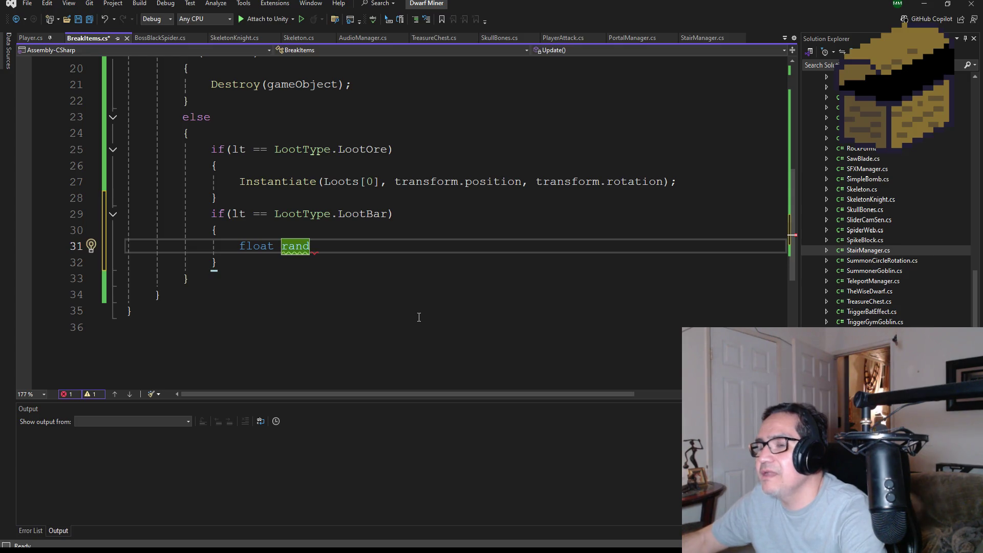
text(Loot)
text( = Rnad)
key(Tab)
text(.Ra)
key(Tab)
key(BackSpace)
key(BackSpace)
key(BackSpace)
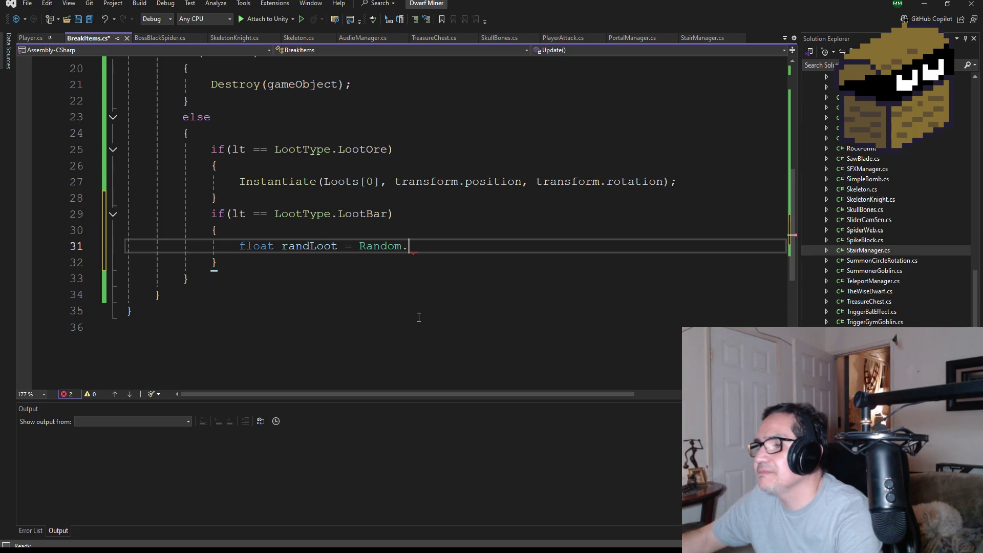
text(Ran)
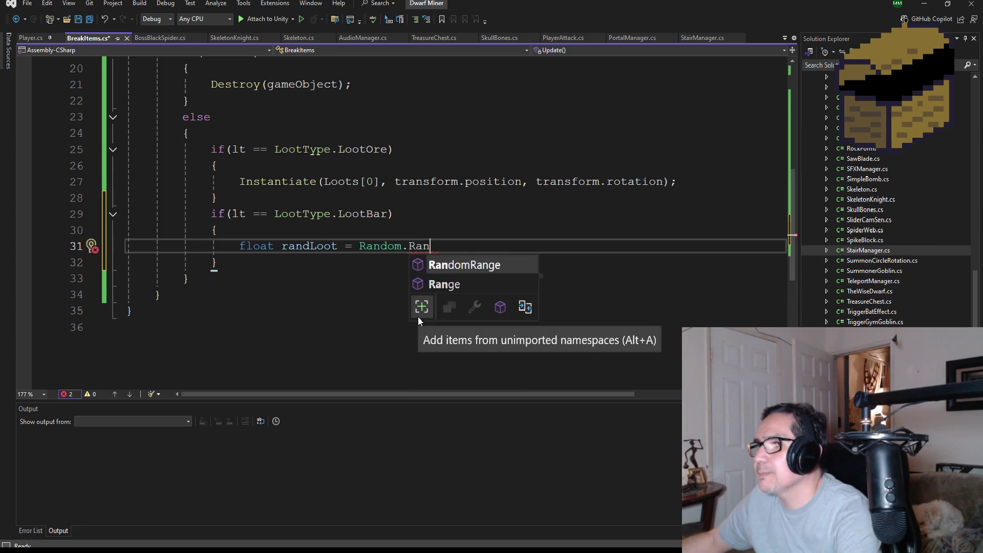
key(Down)
key(Tab)
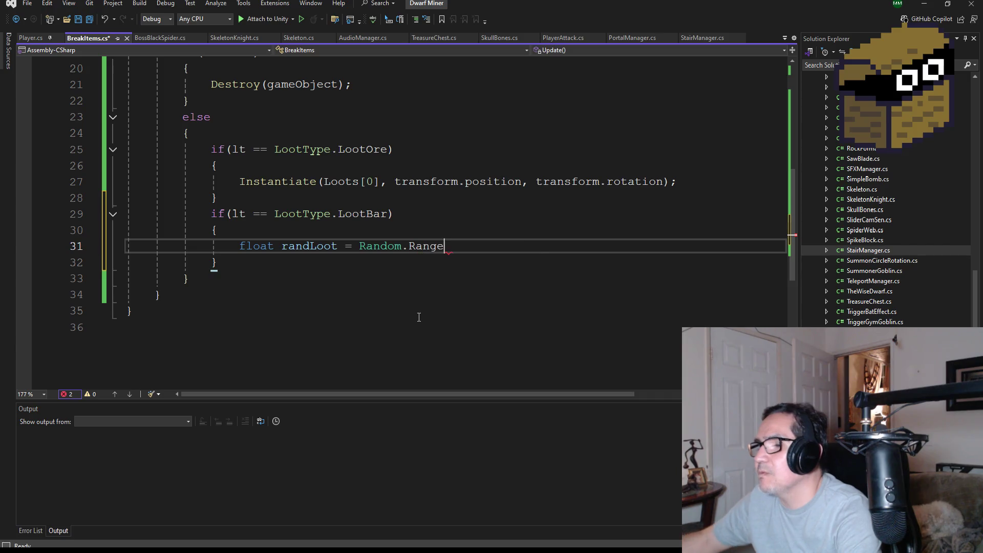
text(()
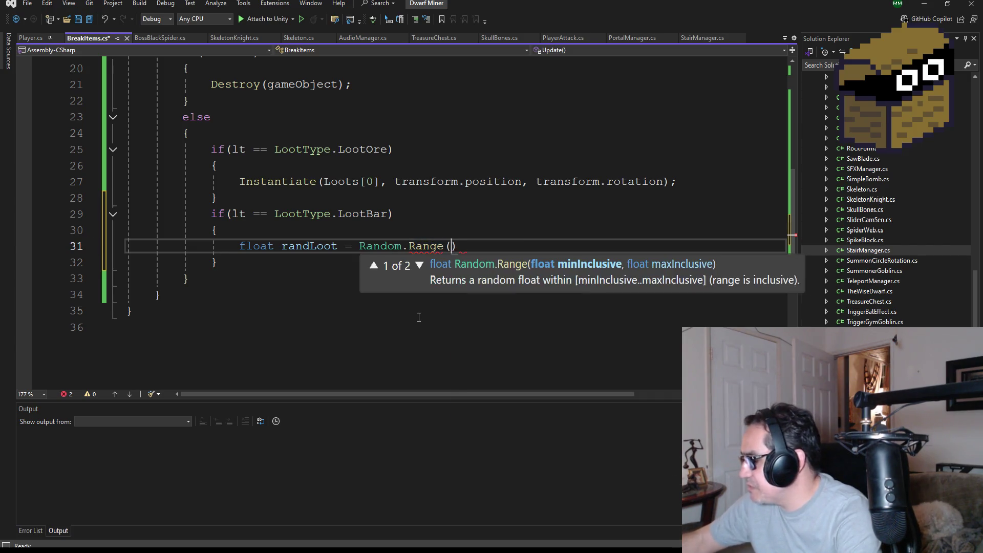
text(0, )
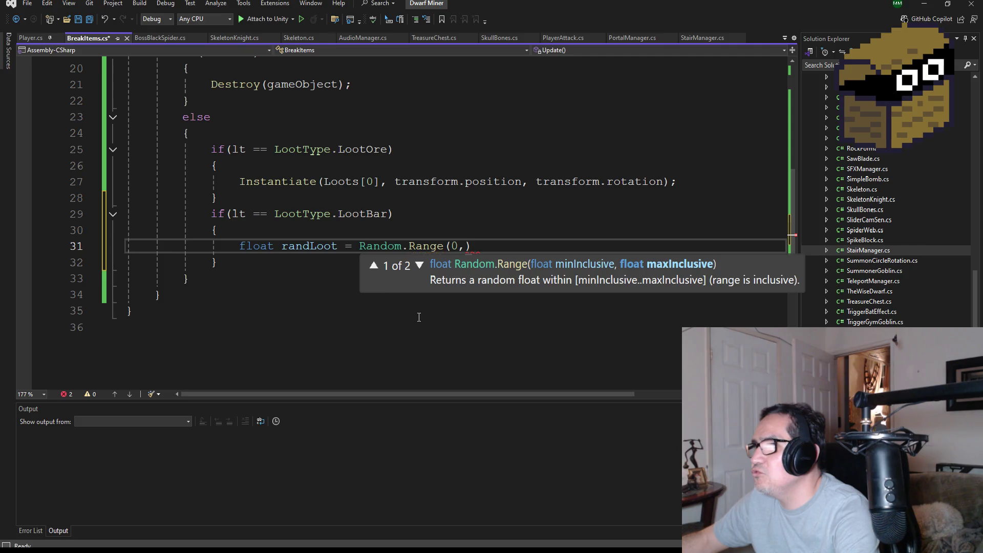
text(20))
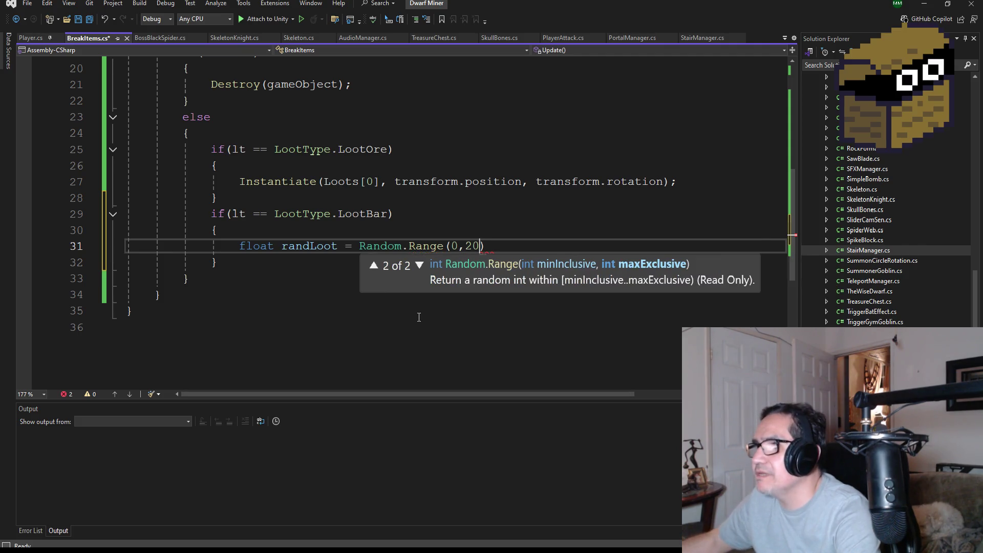
text(;)
key(Return)
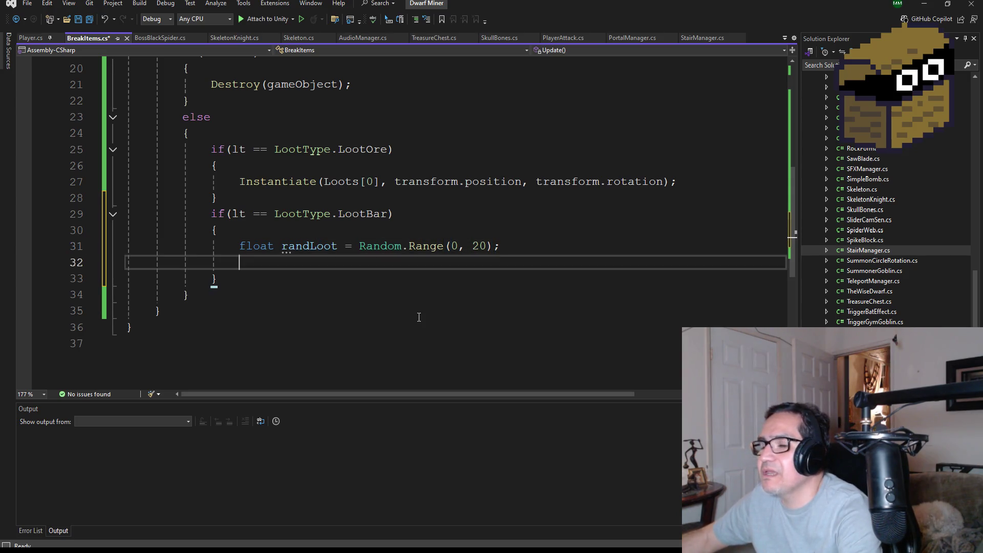
text(if()
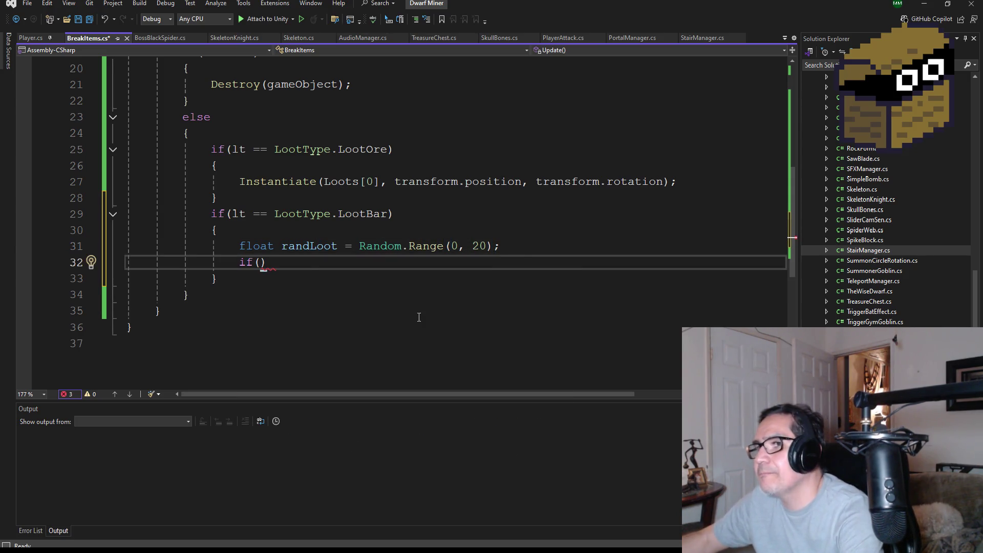
text(randLoot )
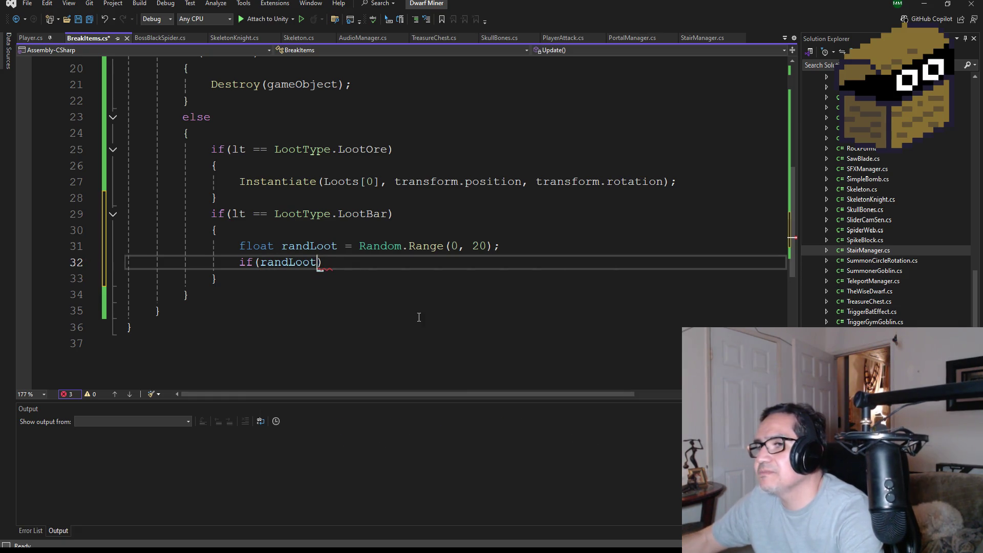
text(<= )
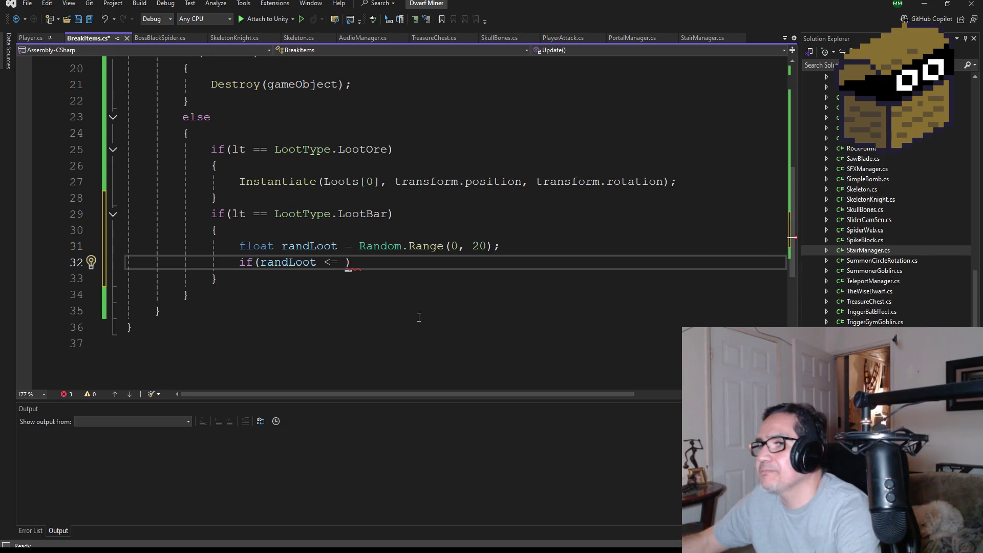
text(5)
Finish the condition as if(randLoot <= 10) with an empty brace block.
key(BackSpace)
text(10)
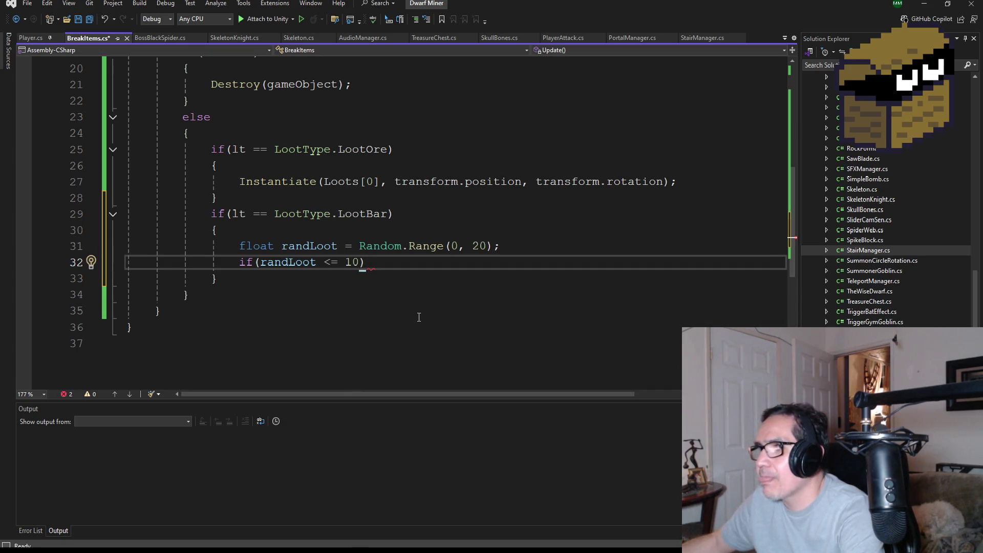
text())
key(Return)
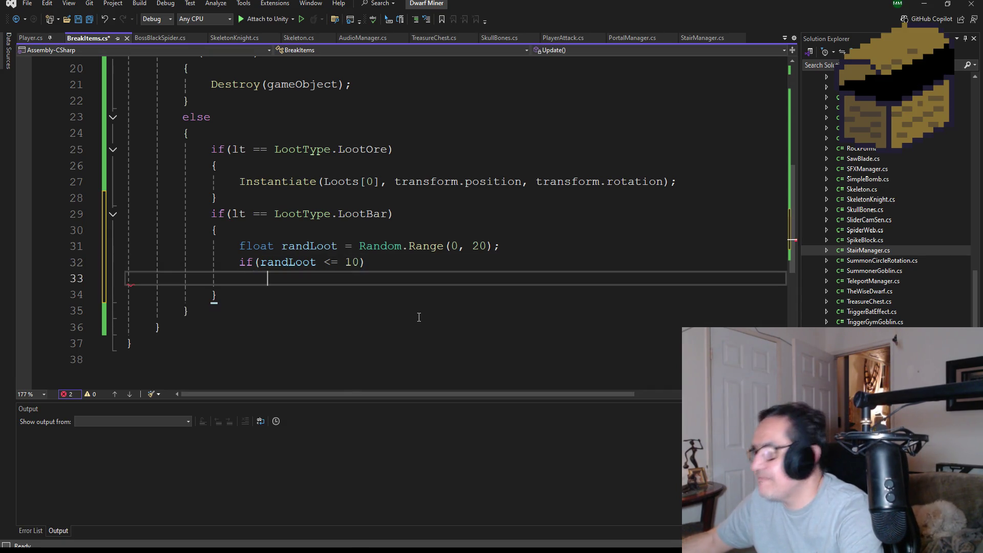
text({)
key(Return)
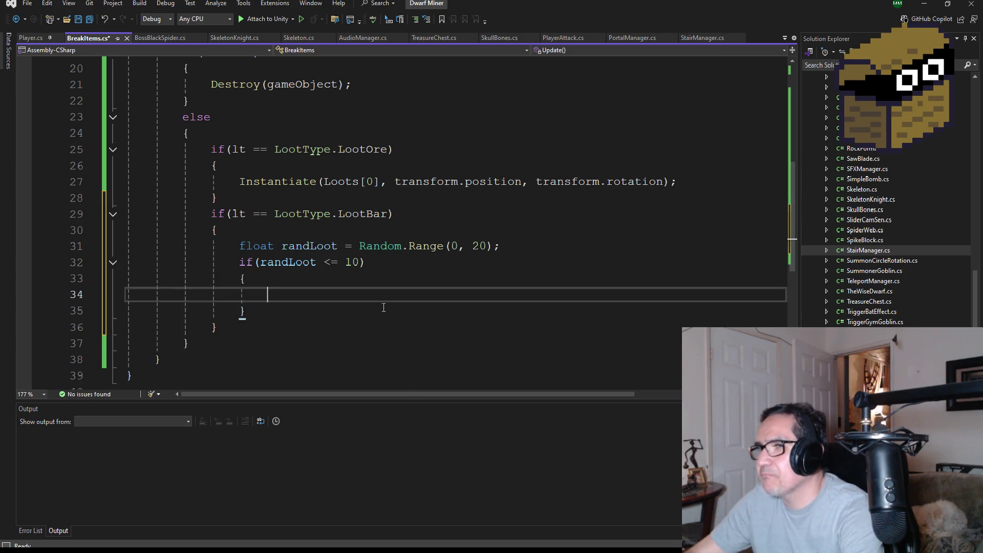
Change the roll to Random.Range(0, 10) and the threshold to randLoot <= 4.
click(488, 246)
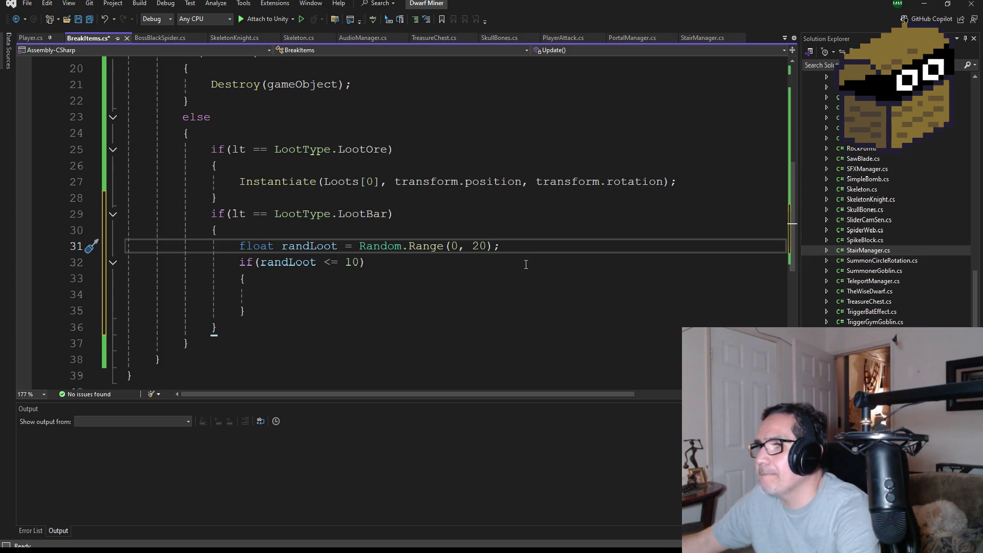
key(BackSpace)
text(1)
click(360, 262)
key(BackSpace)
key(BackSpace)
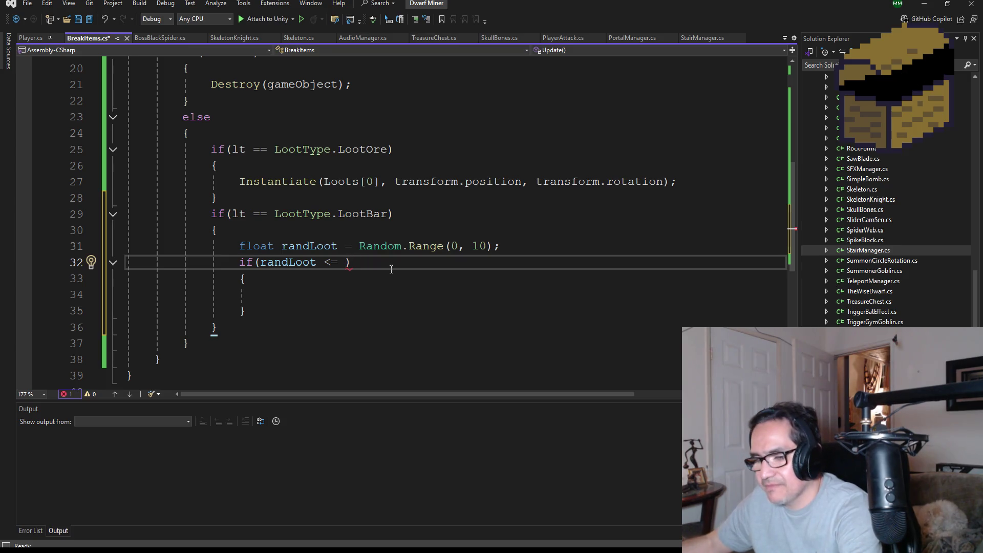
text(5)
key(BackSpace)
text(4)
click(309, 296)
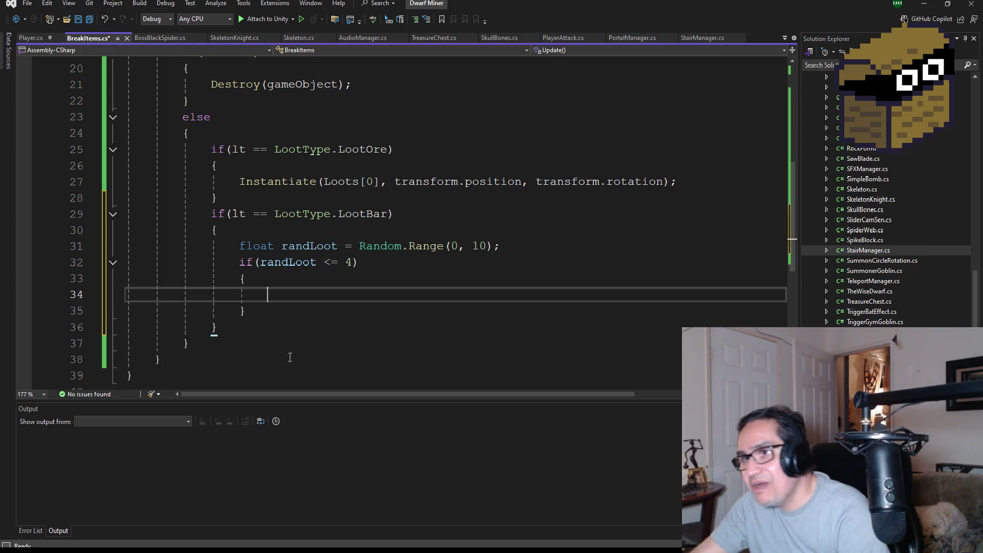
Save BreakItems.cs with Ctrl+S, leaving the randLoot <= 4 block empty.
key(ctrl+s)
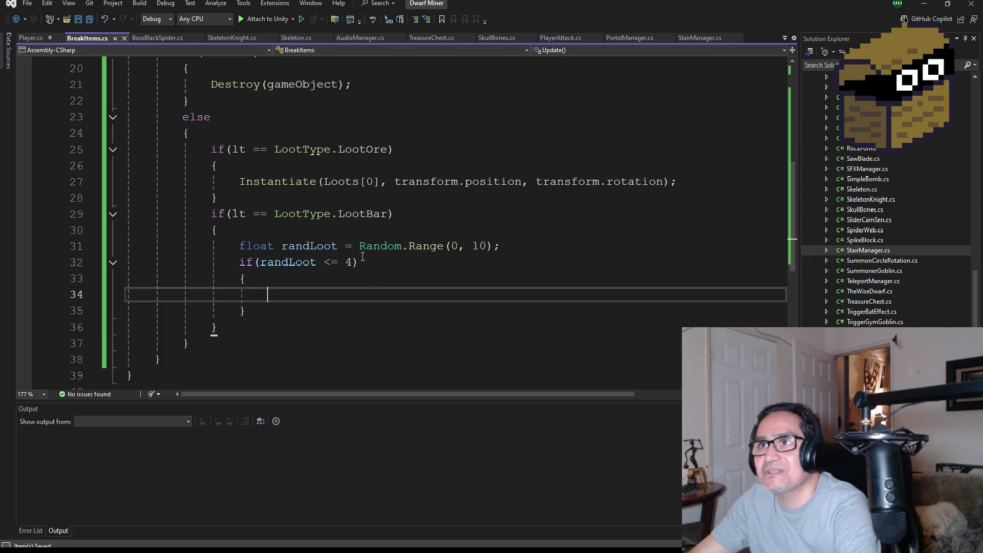
scroll(361, 304, up, 1)
scroll(459, 239, down, 1)
Copy the ore Instantiate line into the empty block and change Loots[0] to Loots[1].
drag(691, 182, 239, 183)
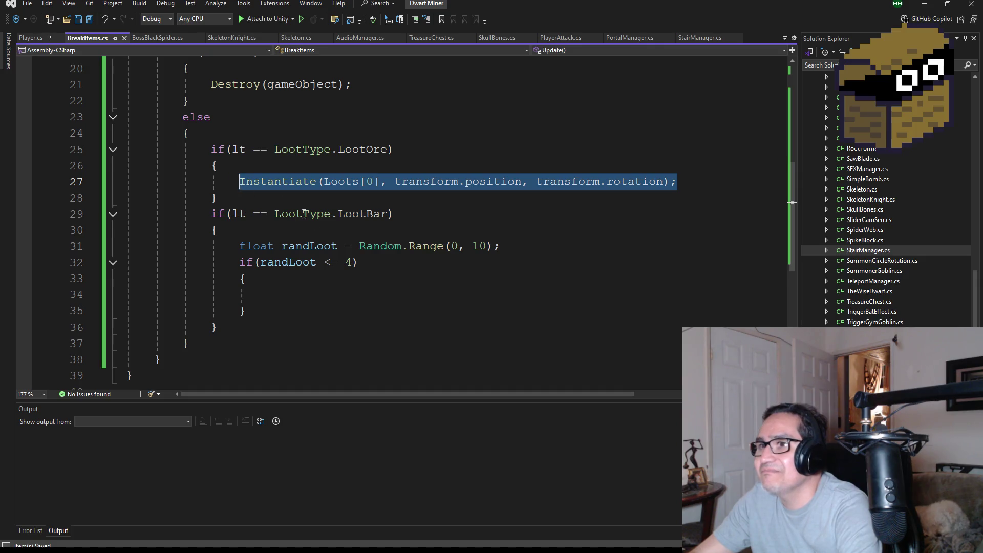
key(ctrl+c)
click(284, 297)
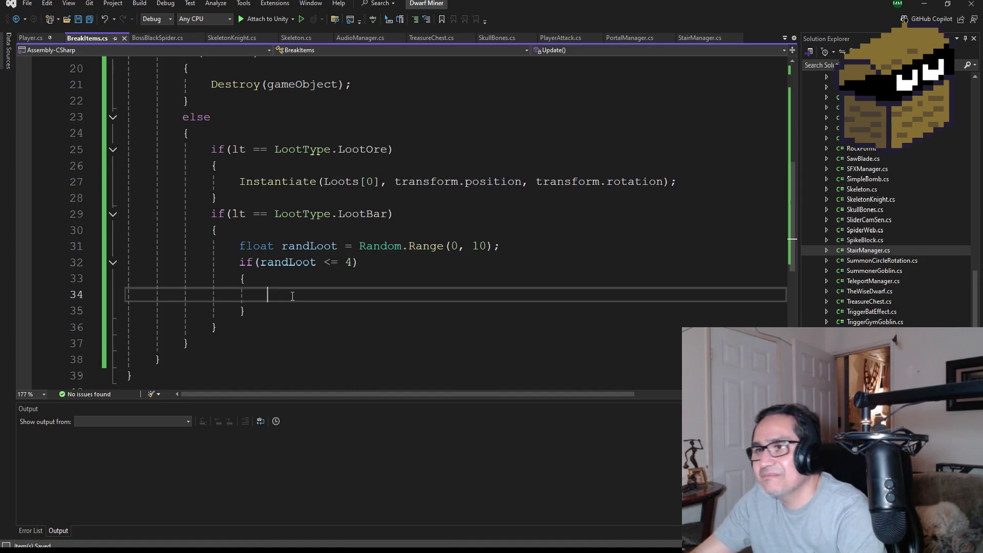
key(ctrl+v)
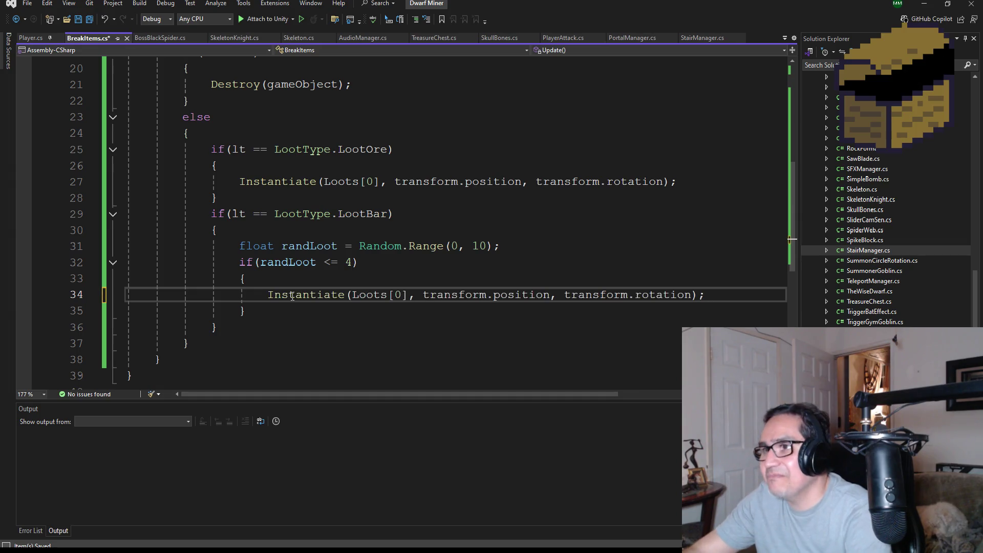
double_click(398, 295)
text(1)
scroll(478, 211, up, 4)
scroll(478, 211, up, 3)
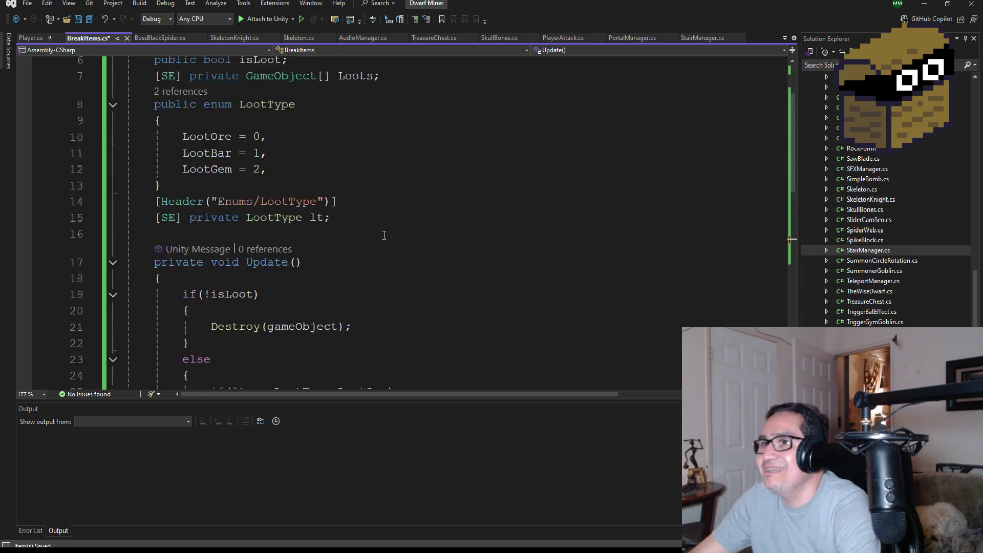
scroll(407, 266, down, 6)
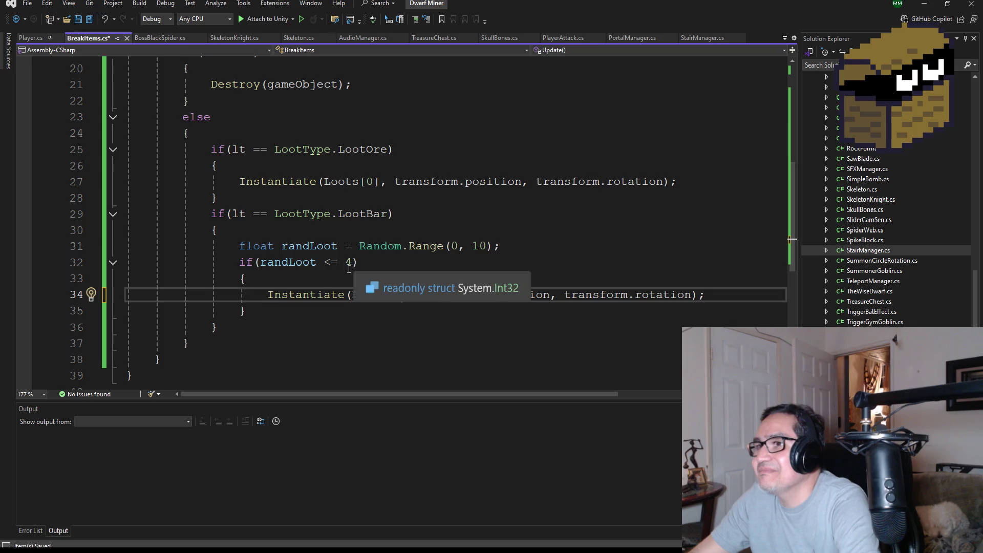
Save all changes and select the LootBar block from its if line to its closing brace.
click(90, 23)
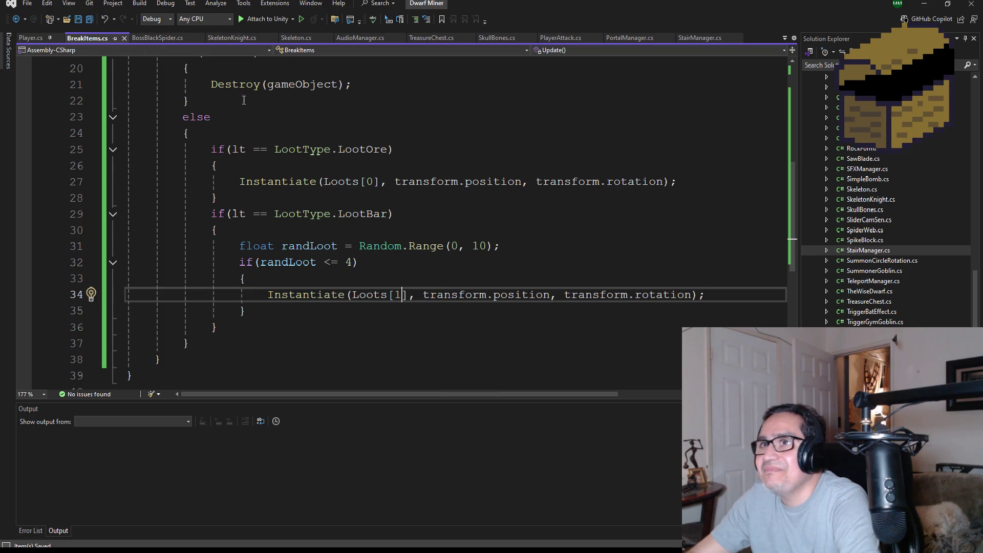
scroll(308, 267, up, 6)
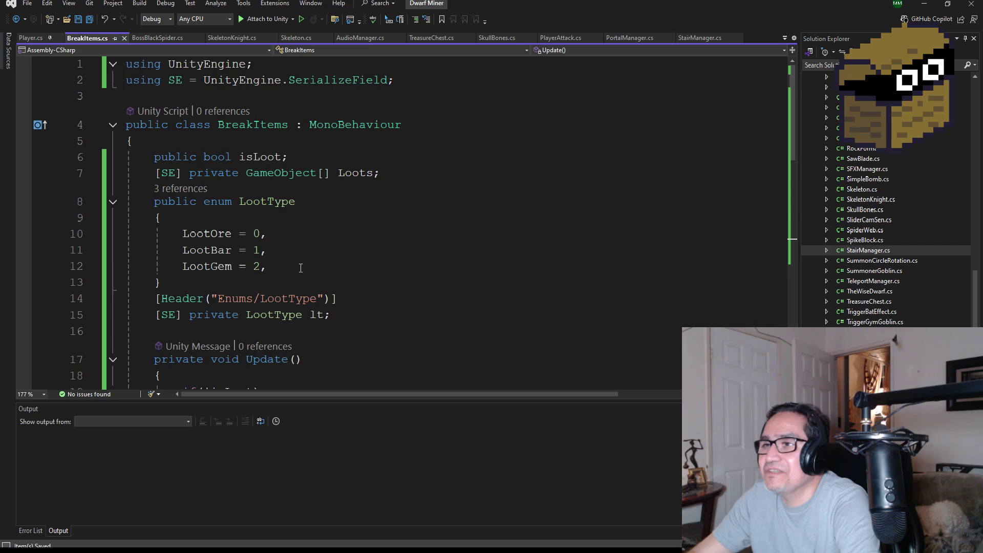
scroll(305, 271, down, 6)
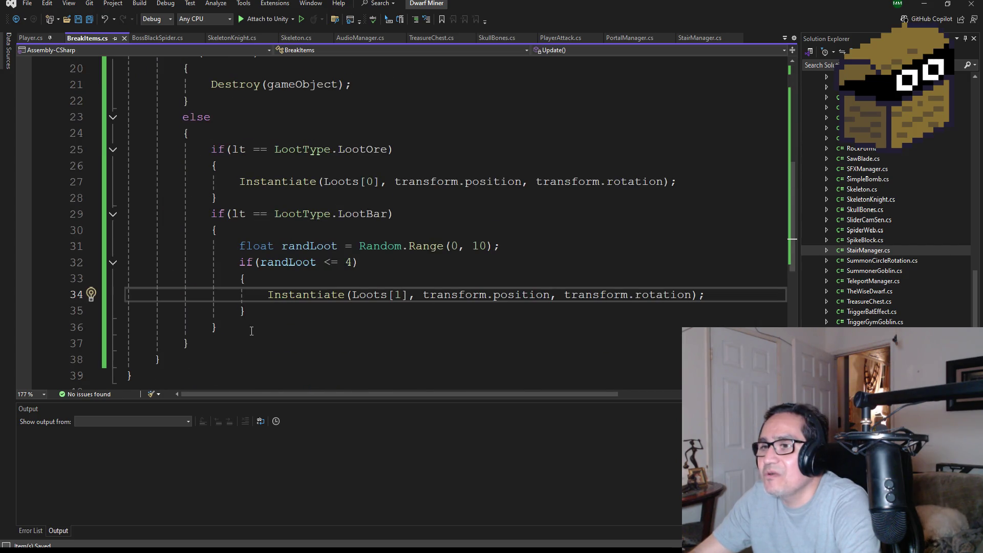
double_click(211, 214)
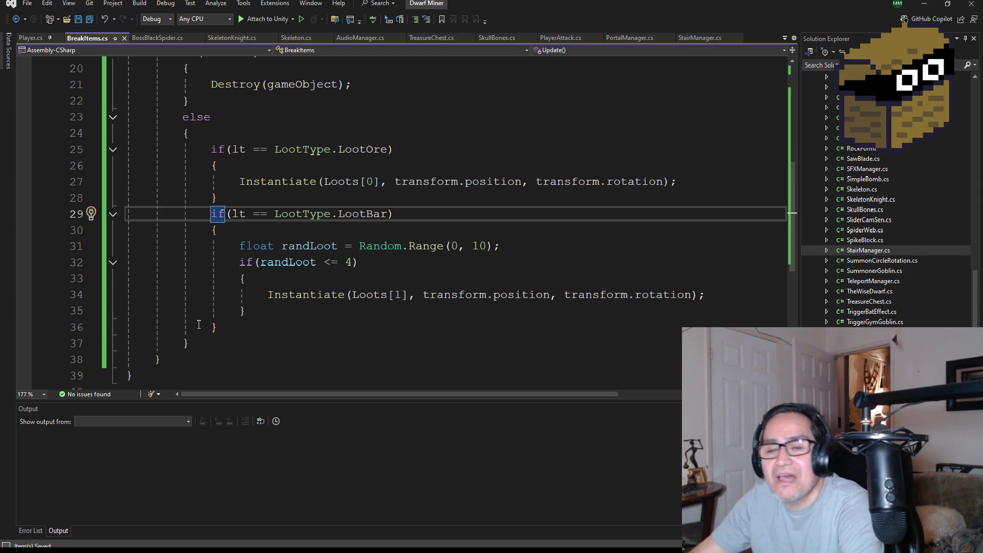
click(237, 329)
Paste a duplicate of the LootBar block below it and change its condition to LootType.LootGem.
shift+click(129, 214)
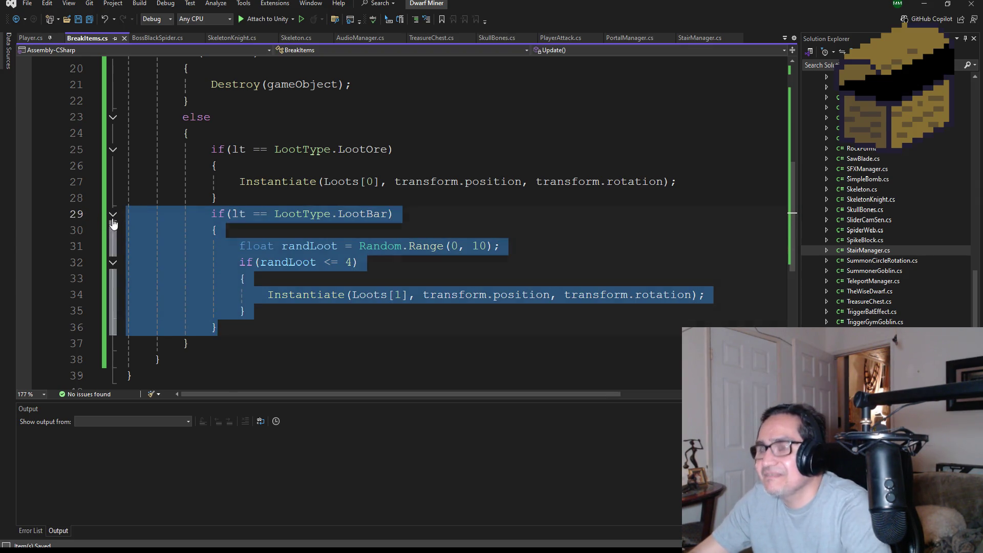
click(255, 329)
key(Return)
key(ctrl+v)
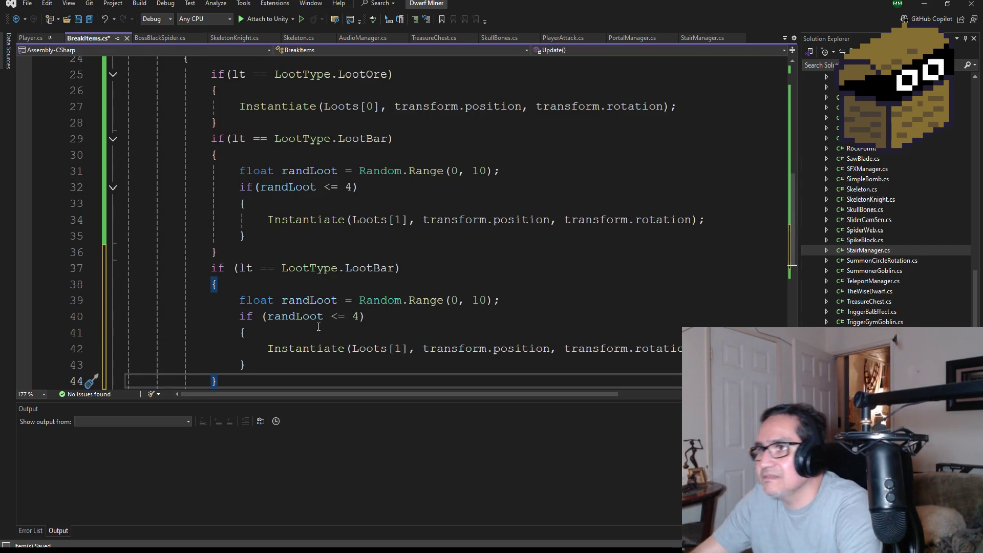
double_click(374, 264)
scroll(496, 281, up, 6)
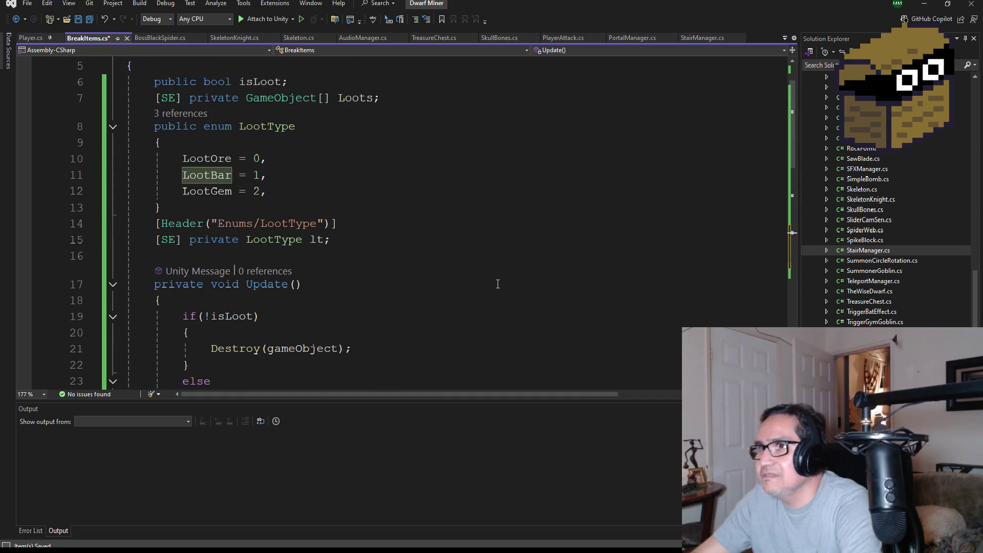
scroll(497, 284, down, 9)
text(LootType.l)
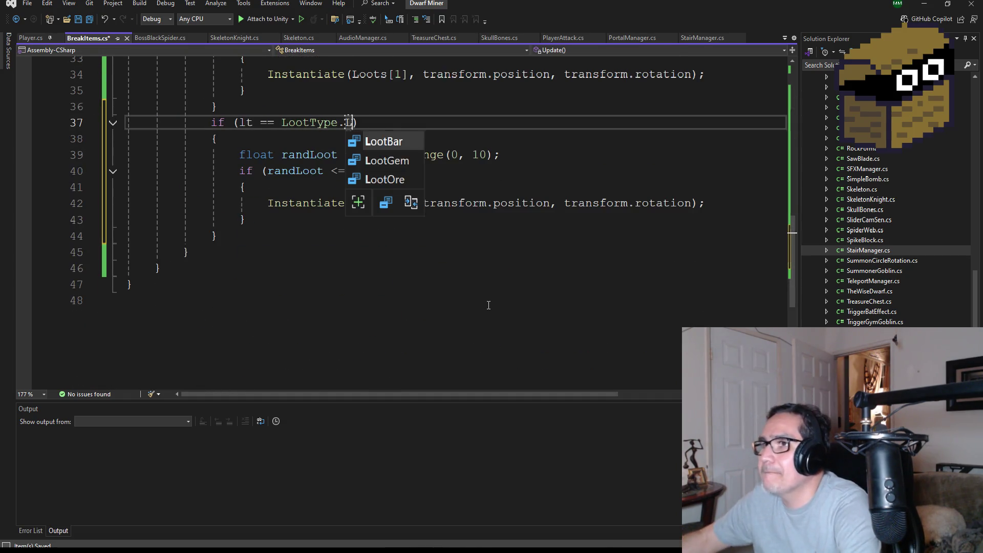
text(Ge)
key(Tab)
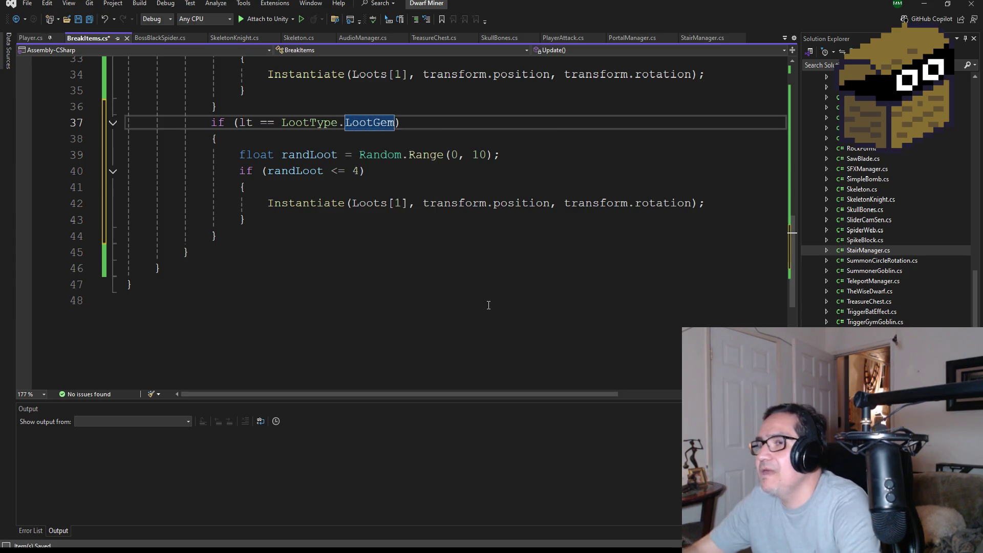
Save all changes to BreakItems.cs from the toolbar.
click(96, 20)
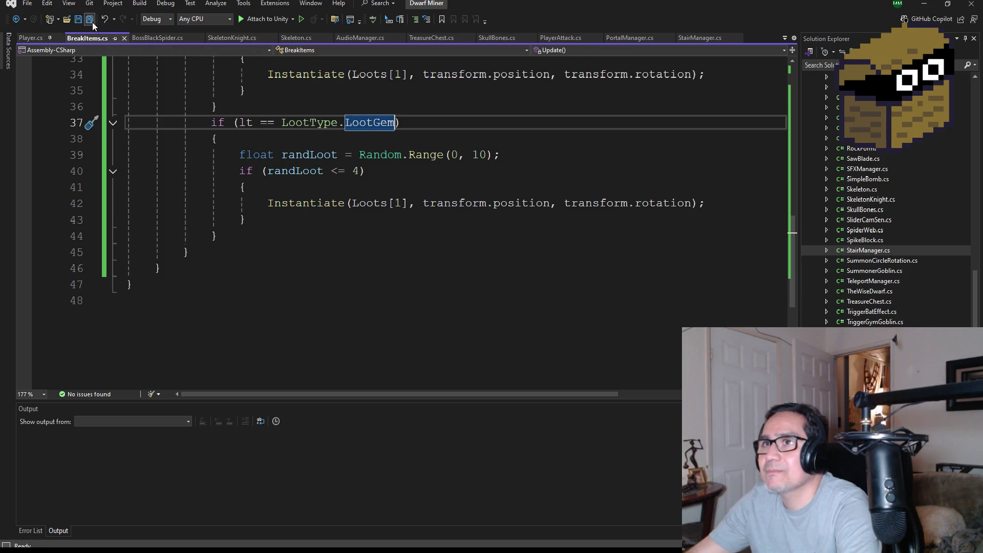
Save BreakItems.cs with Ctrl+S.
key(ctrl+s)
scroll(322, 341, up, 2)
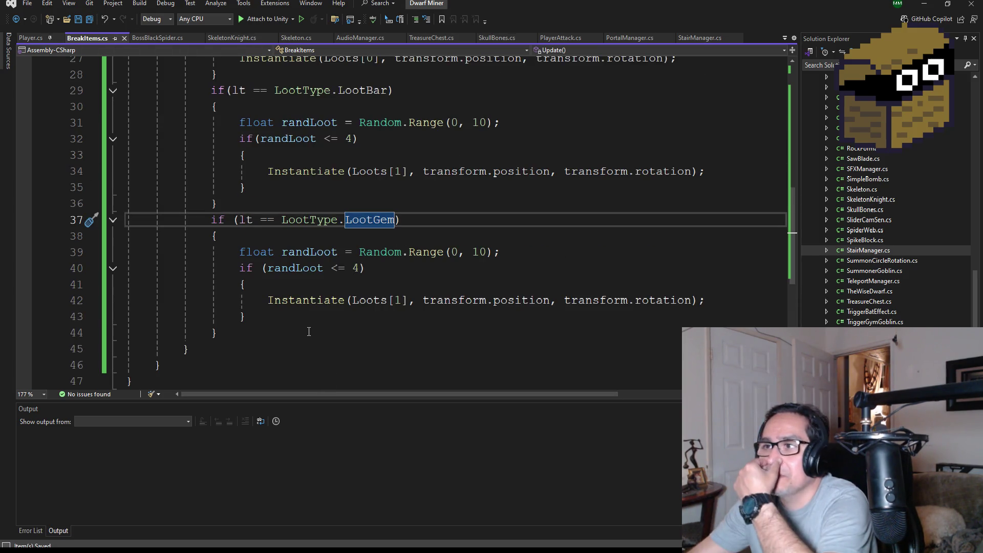
scroll(369, 328, up, 3)
scroll(369, 329, down, 3)
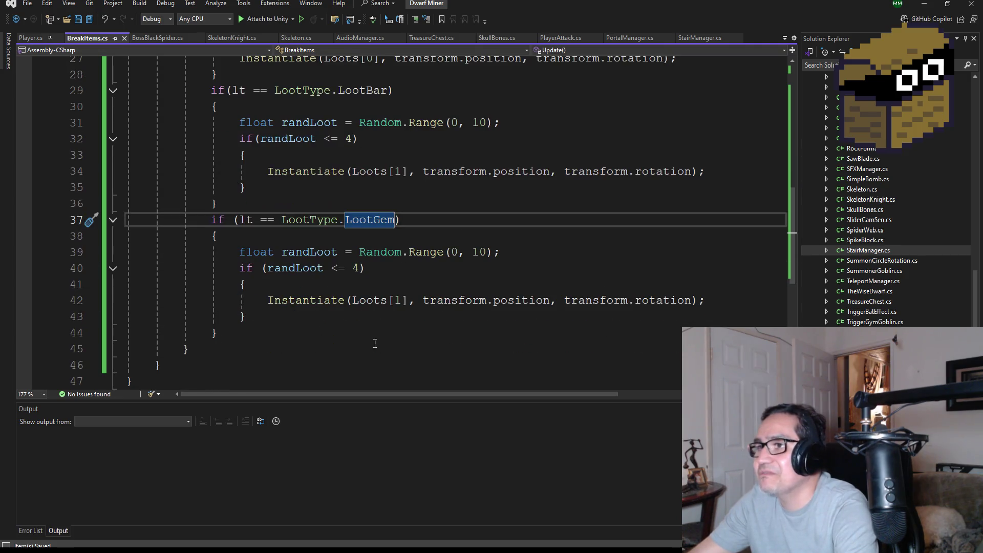
In the LootGem block, change the roll to Random.Range(0, 20) and the threshold to randLoot <= 6.
click(479, 252)
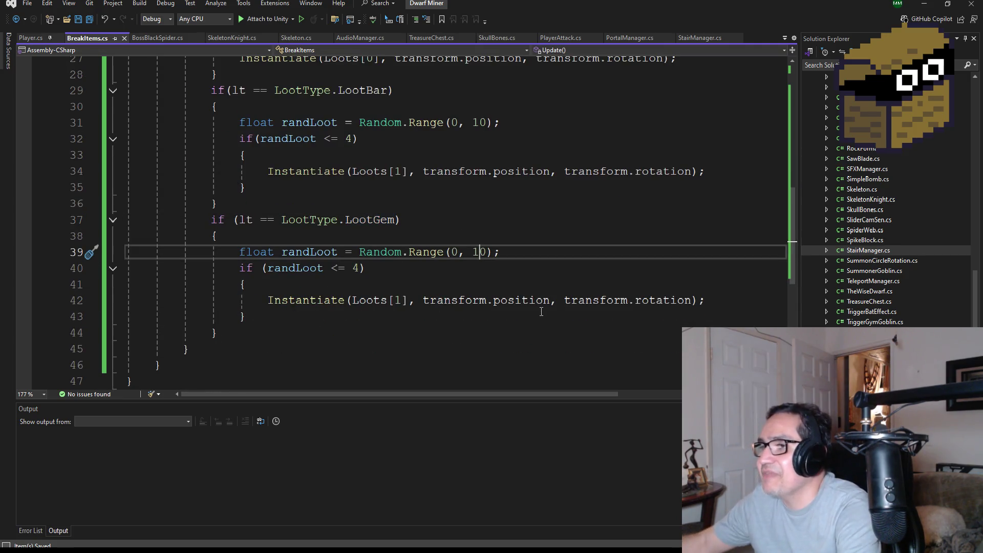
key(BackSpace)
text(2)
key(Down)
key(Left)
key(BackSpace)
text(1)
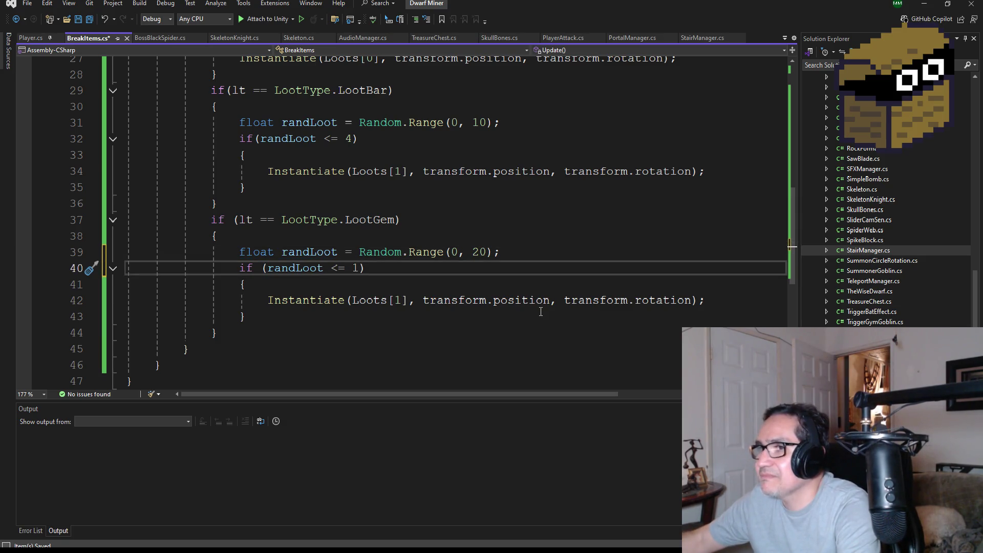
key(BackSpace)
text(6)
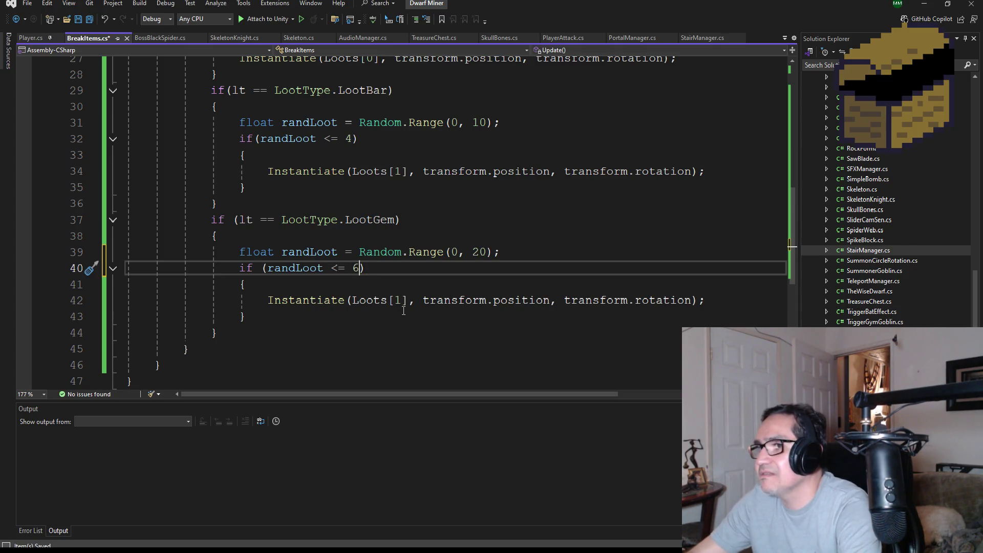
Make the LootGem block instantiate Loots[2] and save all changes.
click(400, 300)
key(BackSpace)
text(2)
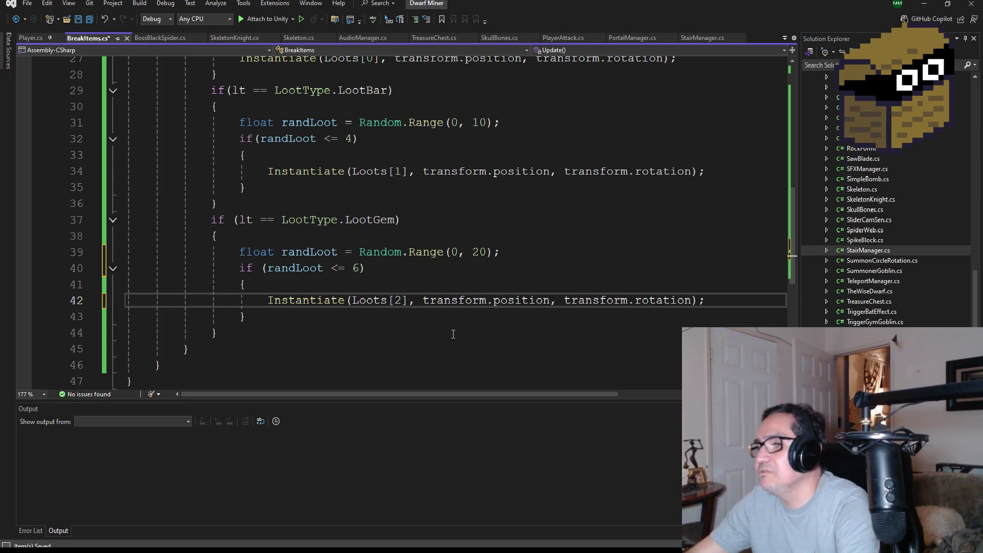
scroll(424, 320, down, 1)
scroll(373, 290, up, 1)
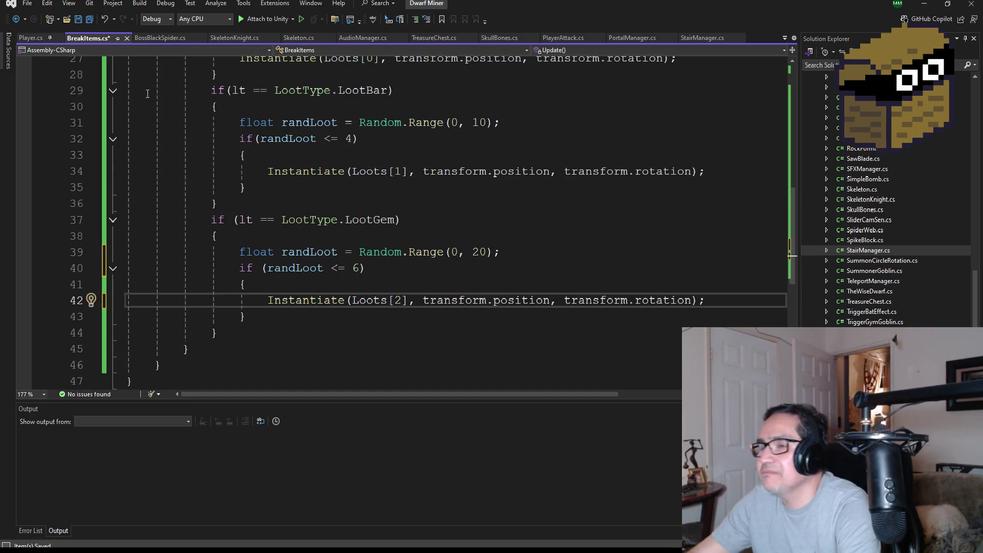
click(89, 20)
scroll(334, 239, up, 9)
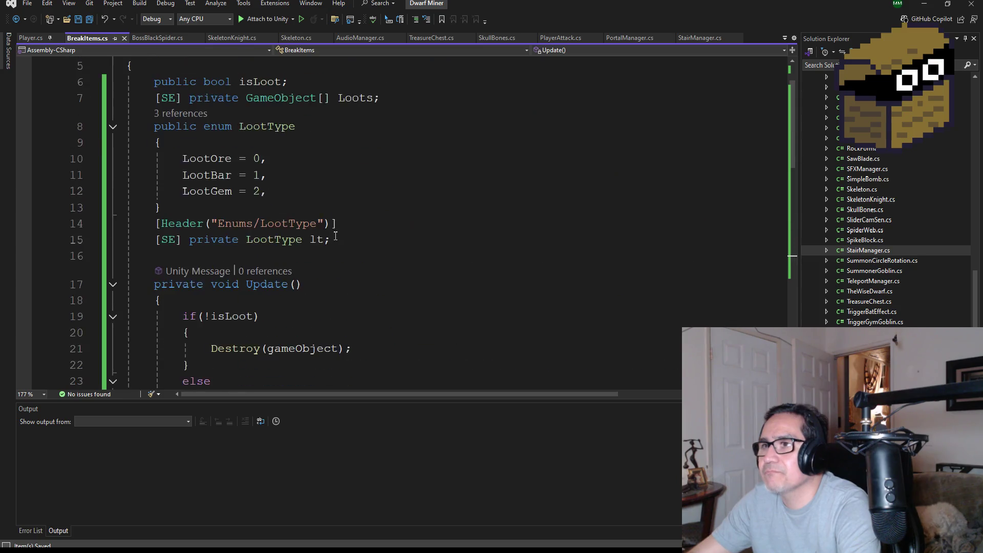